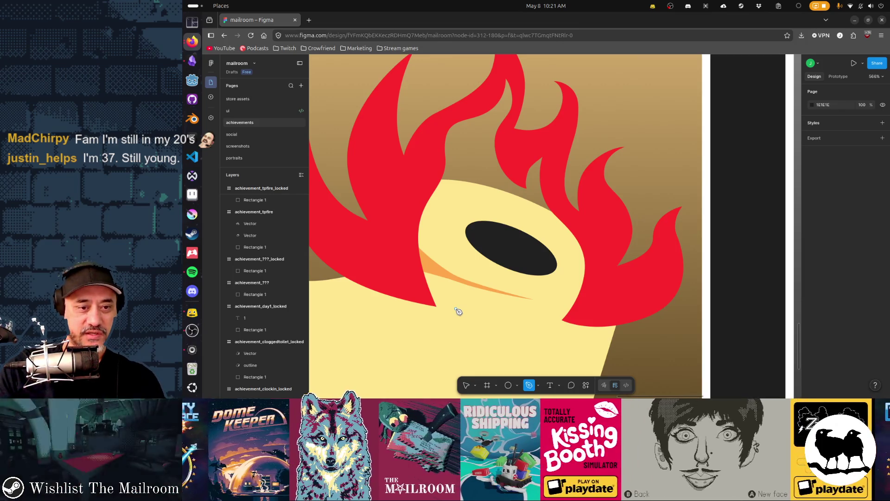
- Start the inner flame outline at the roll's bottom and trace the left edge to the small tip by the hole
{"action": "left_click", "coordinate": [456, 309]}
{"action": "left_click_drag", "start_coordinate": [439, 263], "coordinate": [442, 249]}
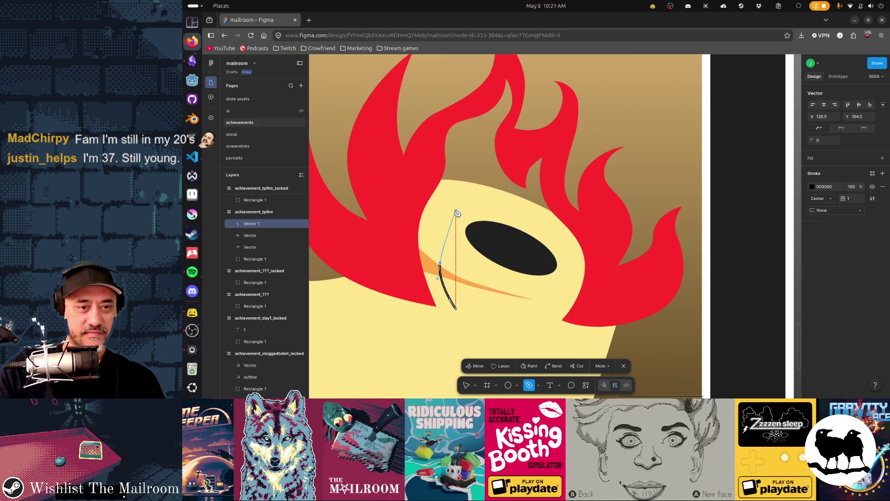
{"action": "left_click", "coordinate": [459, 220]}
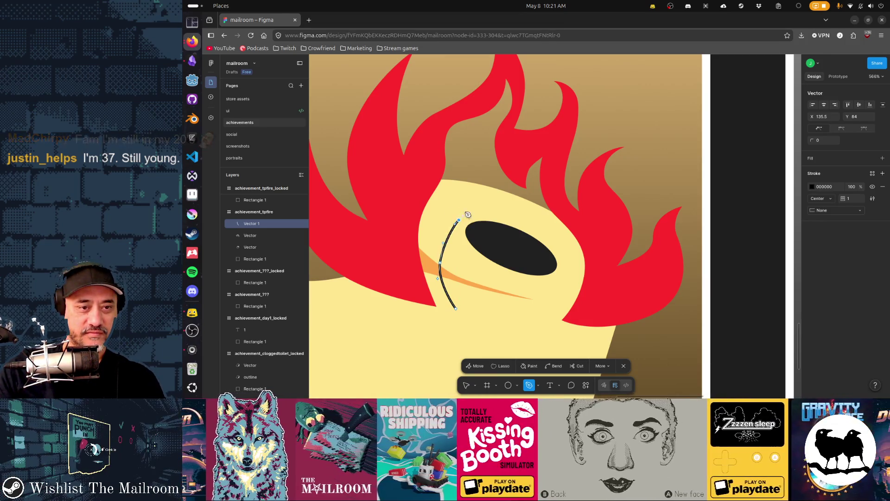
{"action": "left_click_drag", "start_coordinate": [468, 215], "coordinate": [469, 196]}
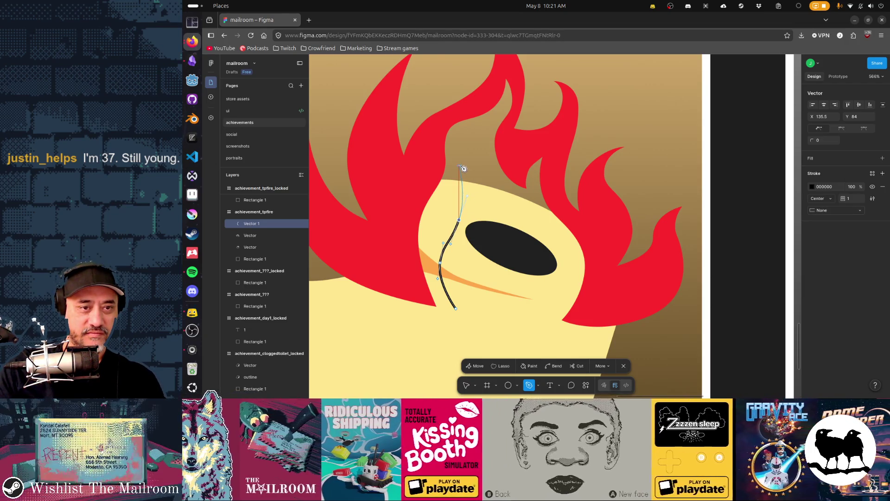
{"action": "left_click_drag", "start_coordinate": [459, 166], "coordinate": [464, 155]}
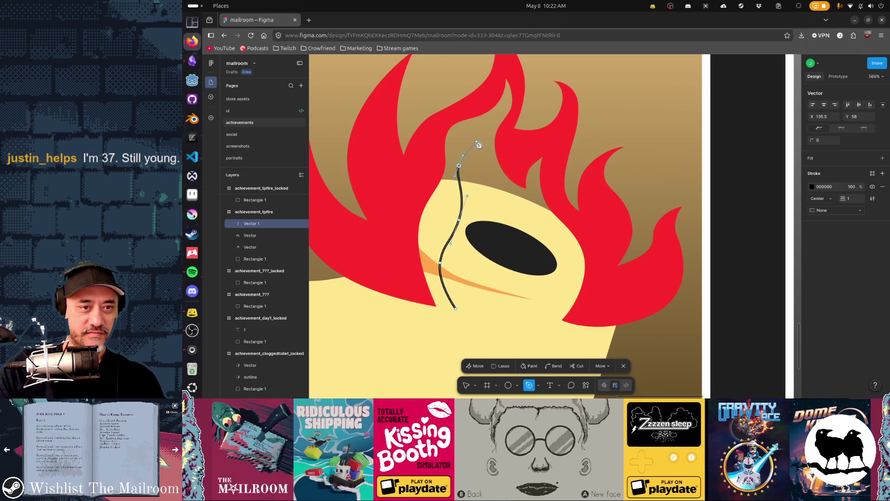
{"action": "left_click", "coordinate": [474, 144]}
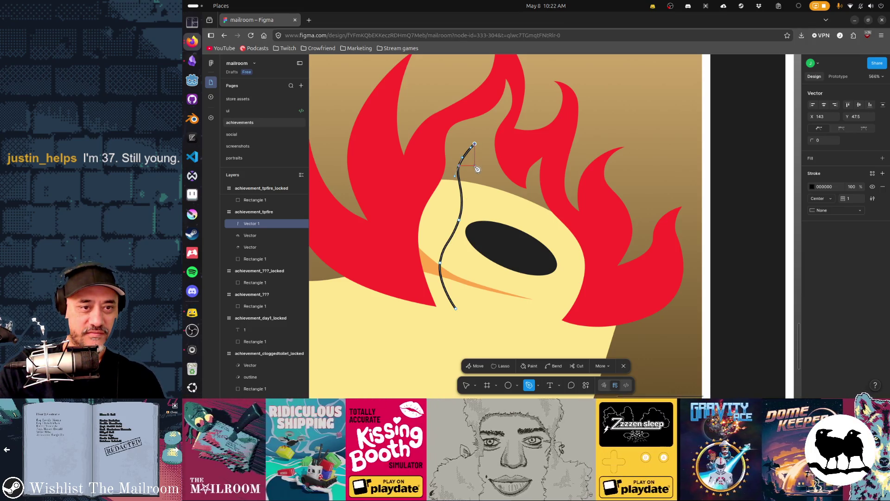
{"action": "left_click", "coordinate": [474, 171]}
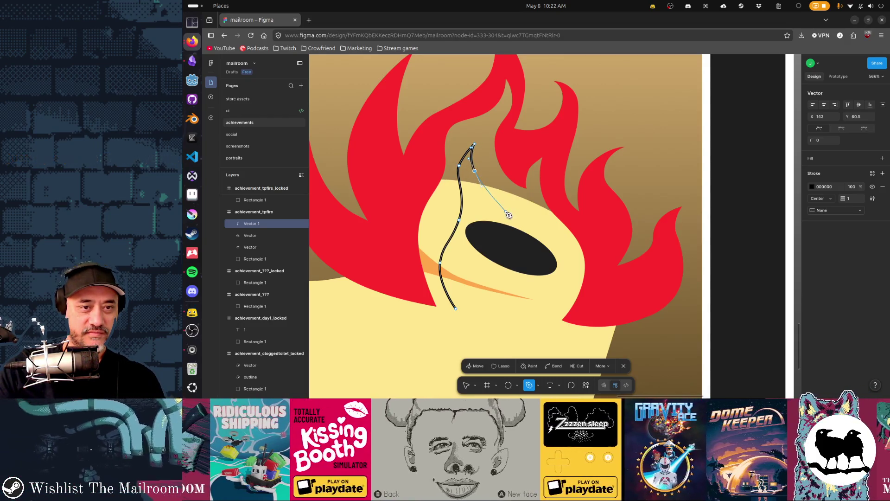
{"action": "left_click_drag", "start_coordinate": [500, 208], "coordinate": [506, 228]}
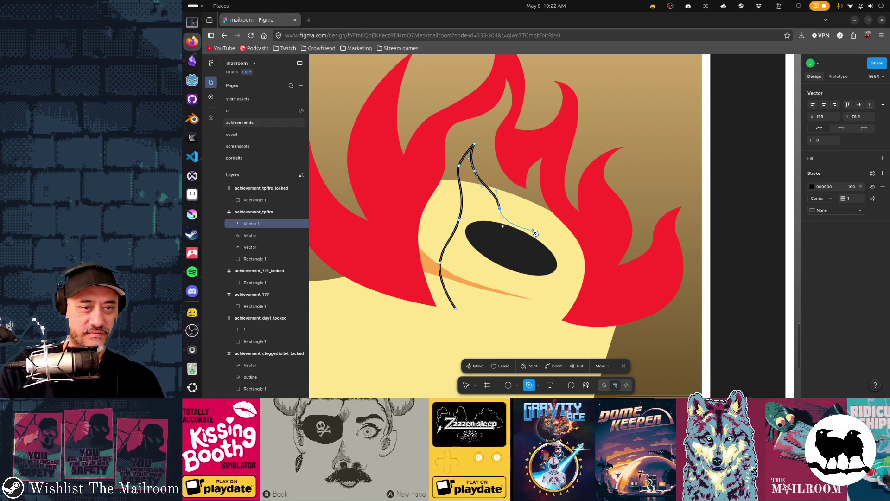
{"action": "left_click_drag", "start_coordinate": [535, 231], "coordinate": [528, 217]}
{"action": "left_click", "coordinate": [524, 213]}
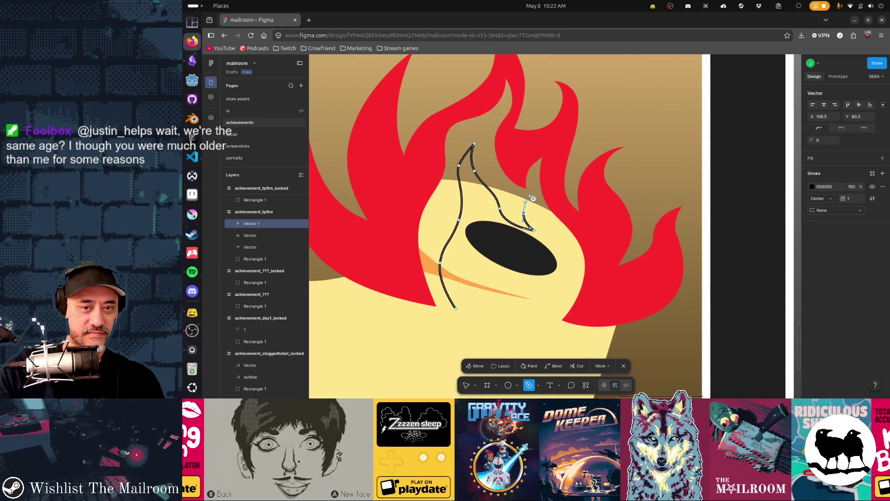
{"action": "left_click", "coordinate": [530, 195]}
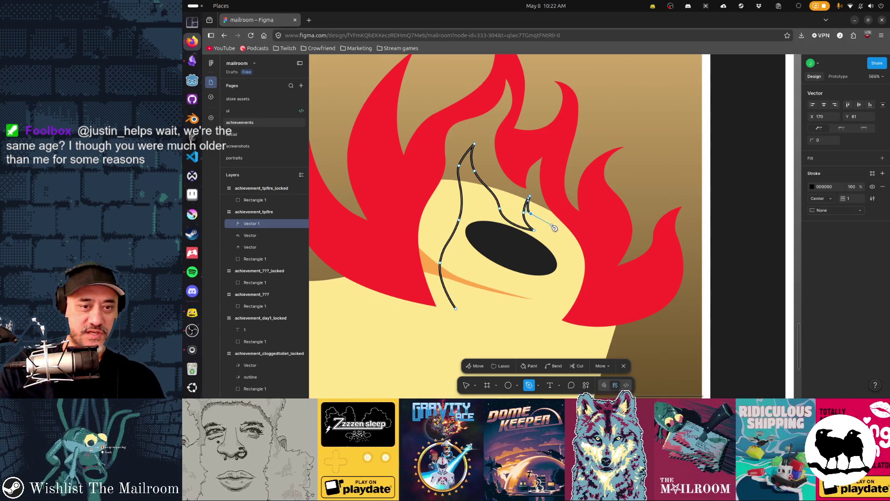
- Continue the outline down the right side, around the lower right corner, and back up the right edge
{"action": "left_click", "coordinate": [553, 230]}
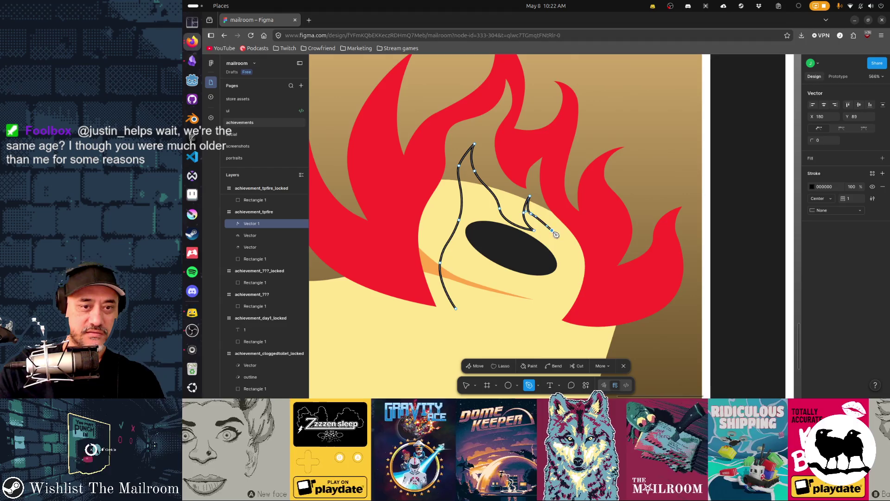
{"action": "left_click", "coordinate": [558, 241]}
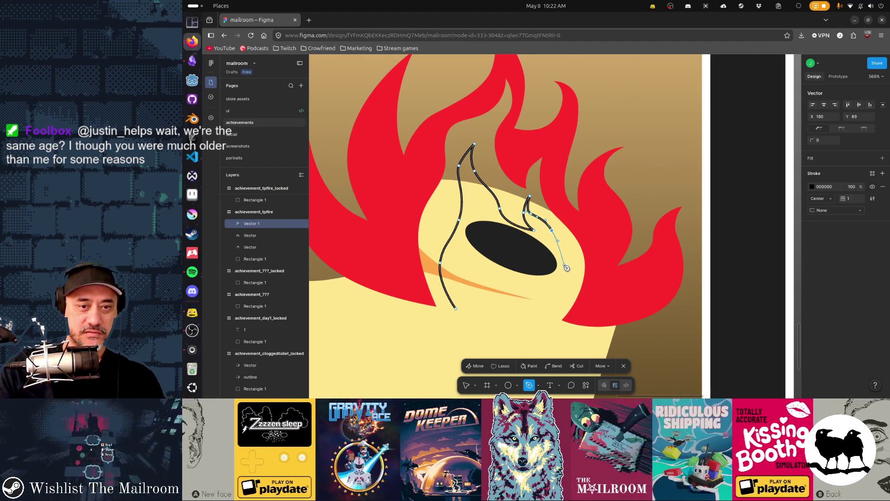
{"action": "left_click_drag", "start_coordinate": [563, 265], "coordinate": [562, 290]}
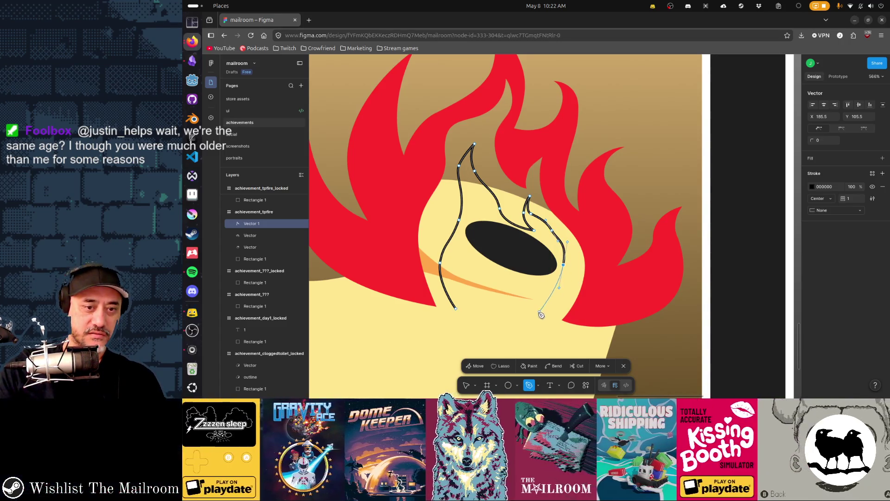
{"action": "left_click", "coordinate": [536, 315]}
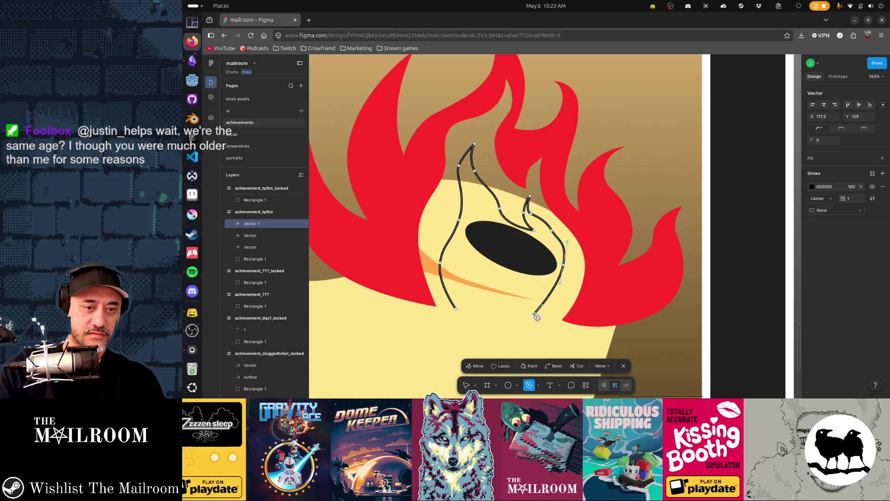
{"action": "left_click", "coordinate": [564, 321]}
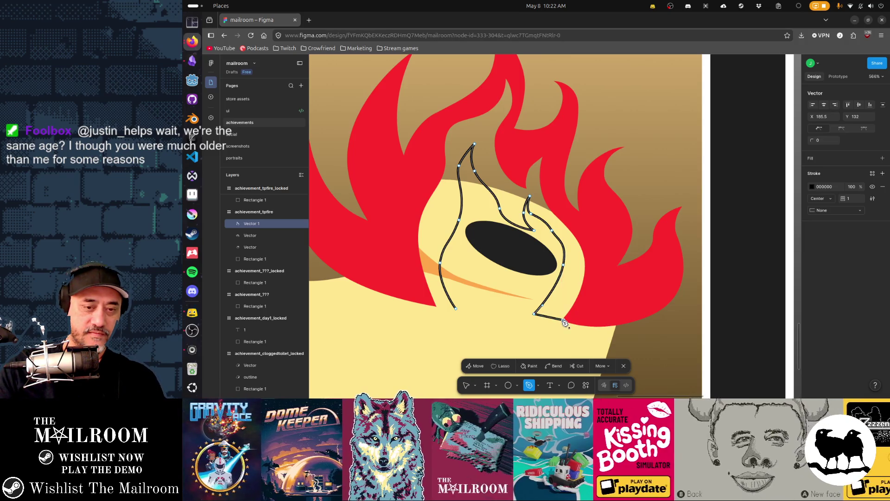
{"action": "left_click", "coordinate": [582, 307]}
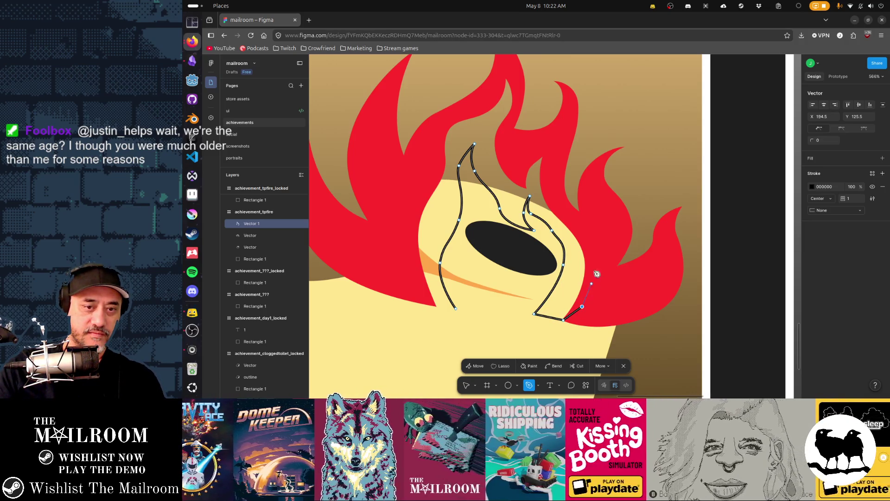
{"action": "left_click", "coordinate": [601, 240]}
{"action": "left_click", "coordinate": [552, 166]}
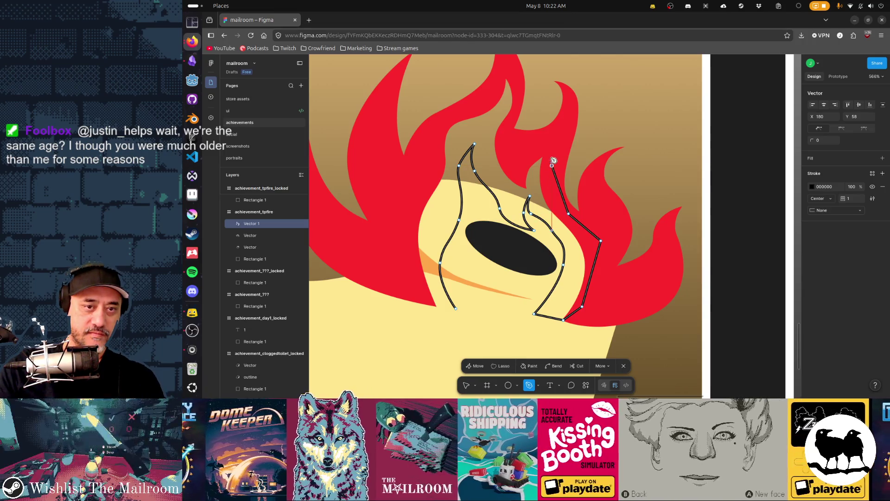
{"action": "left_click", "coordinate": [549, 140]}
{"action": "left_click", "coordinate": [528, 150]}
{"action": "left_click", "coordinate": [504, 135]}
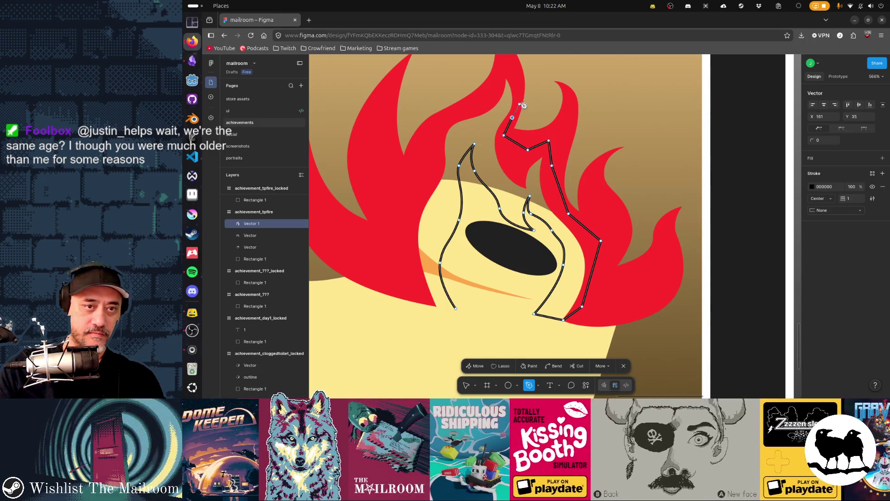
{"action": "left_click", "coordinate": [512, 118]}
- Trace over the top tip and down the left edge, closing the path at its start point
{"action": "left_click", "coordinate": [519, 90]}
{"action": "left_click", "coordinate": [509, 68]}
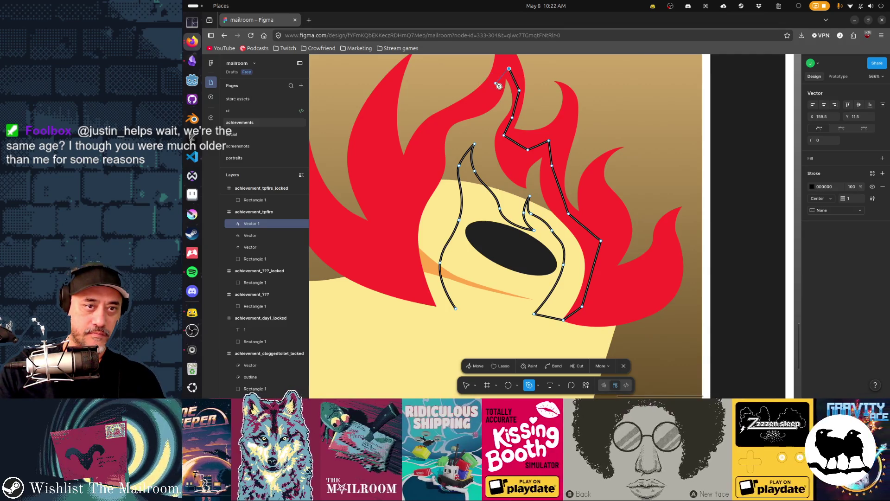
{"action": "left_click", "coordinate": [496, 83]}
{"action": "left_click", "coordinate": [472, 103]}
{"action": "left_click", "coordinate": [433, 128]}
{"action": "left_click", "coordinate": [419, 174]}
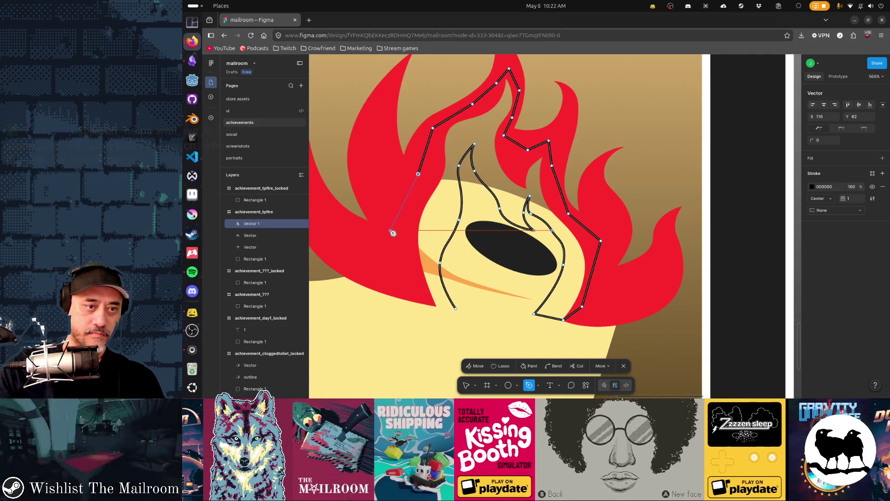
{"action": "left_click", "coordinate": [391, 230]}
{"action": "left_click", "coordinate": [407, 282]}
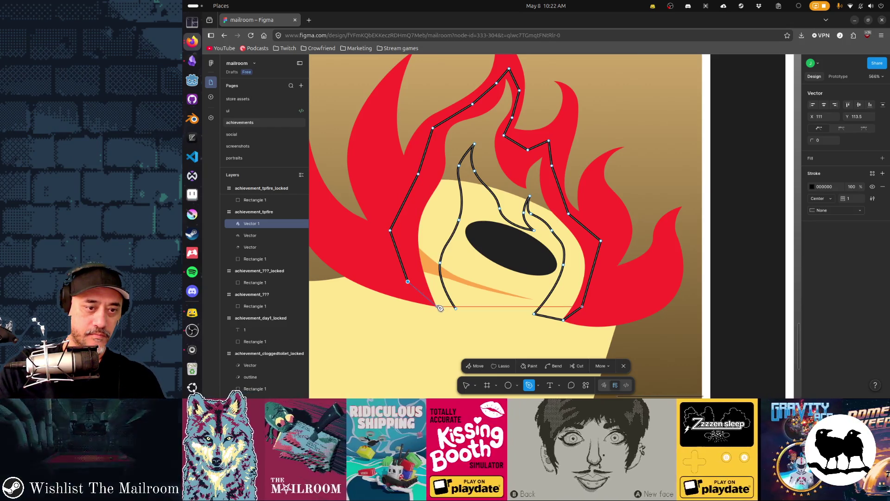
{"action": "left_click", "coordinate": [437, 306]}
{"action": "left_click", "coordinate": [457, 310]}
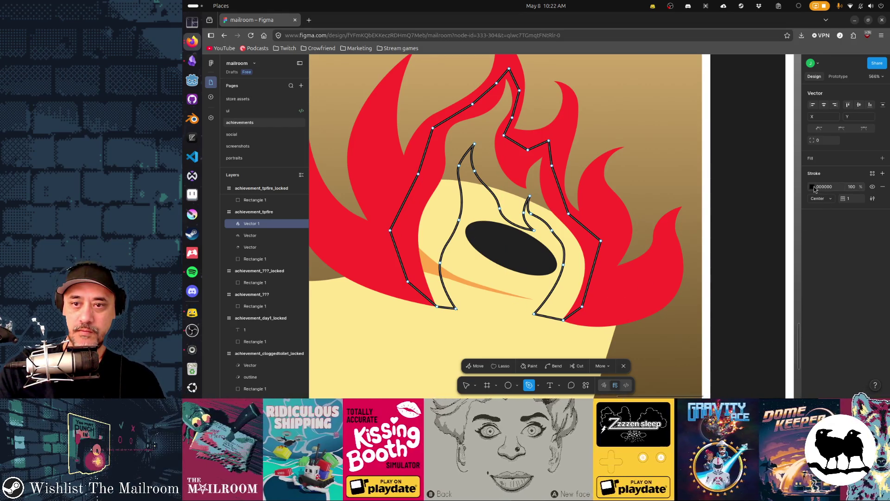
- Remove the flame shape's stroke and give it a solid FFBE45 orange-yellow fill
{"action": "left_click", "coordinate": [883, 186]}
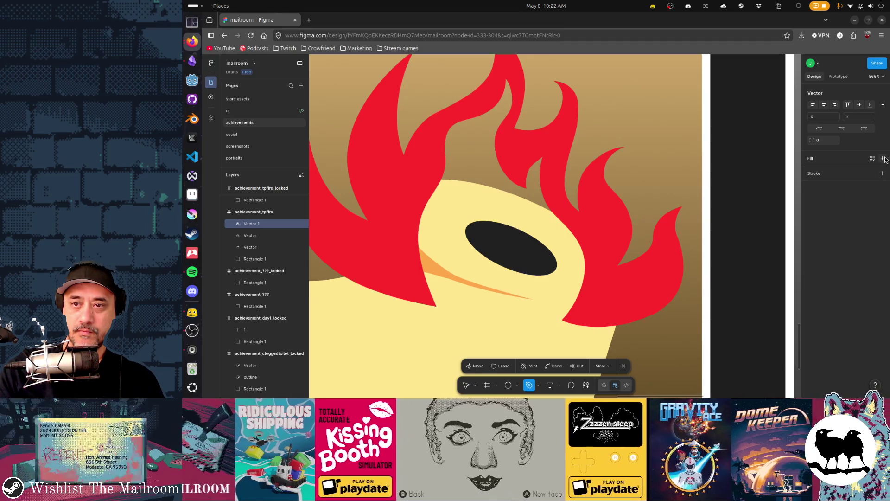
{"action": "left_click", "coordinate": [883, 158]}
{"action": "left_click", "coordinate": [813, 172]}
{"action": "left_click", "coordinate": [813, 173]}
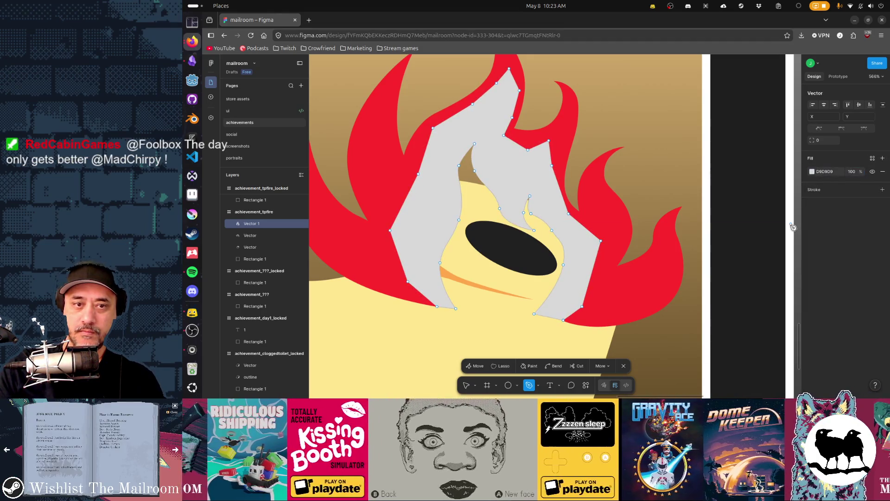
{"action": "left_click", "coordinate": [812, 171]}
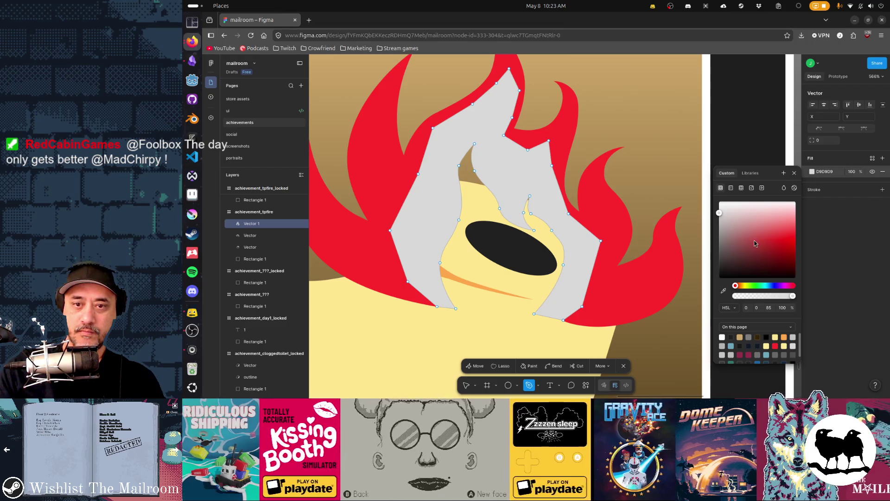
{"action": "left_click_drag", "start_coordinate": [766, 237], "coordinate": [796, 229]}
{"action": "left_click_drag", "start_coordinate": [737, 288], "coordinate": [742, 288]}
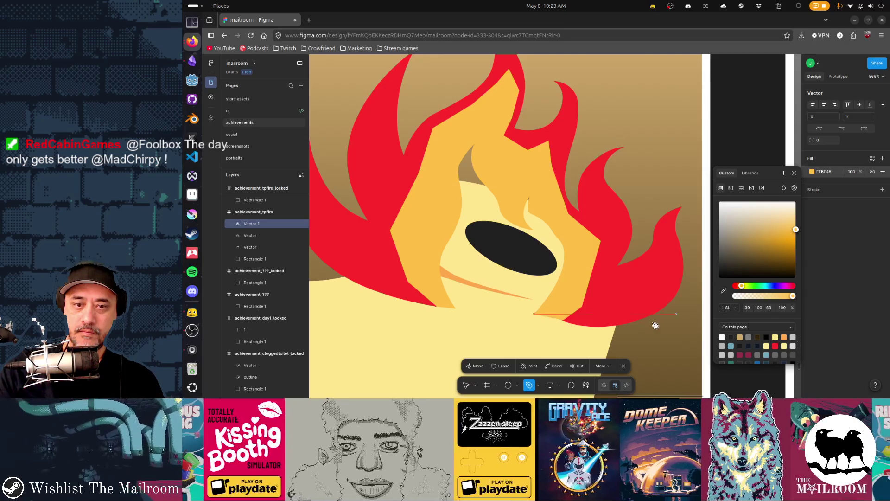
- Send the orange flame back one step so it sits behind the red flames
{"action": "key", "text": "Escape"}
{"action": "key", "text": "Escape"}
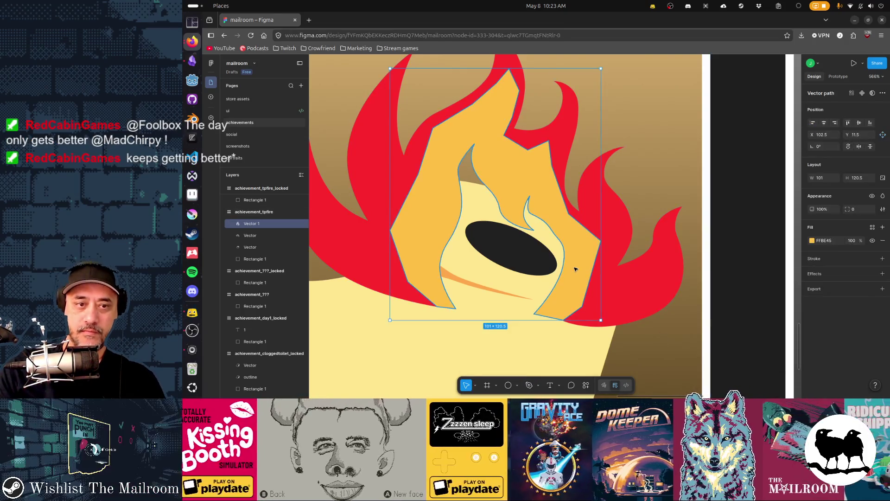
{"action": "scroll", "coordinate": [575, 269], "scroll_direction": "down", "scroll_amount": 5, "text": "ctrl"}
{"action": "key", "text": "ctrl+bracketleft"}
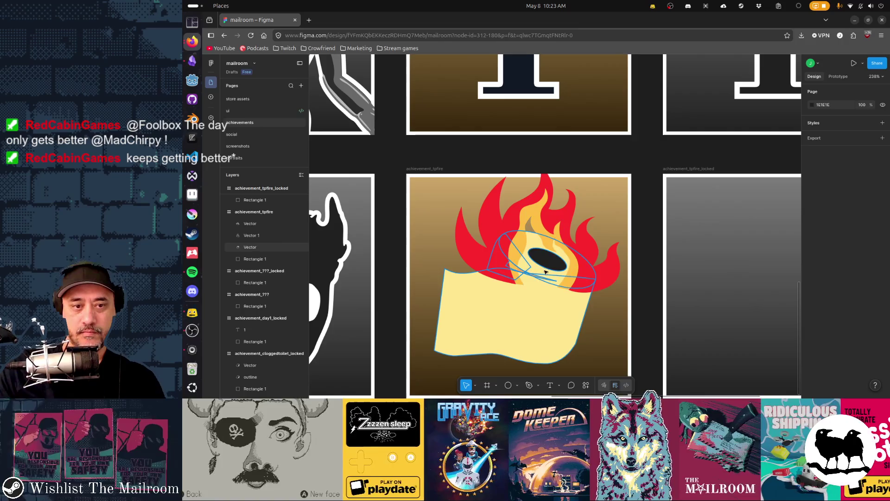
- Drag the orange flame's points so its tips curl around the black hole and its base drops lower
{"action": "double_click", "coordinate": [518, 266]}
{"action": "scroll", "coordinate": [526, 287], "scroll_direction": "up", "scroll_amount": 5}
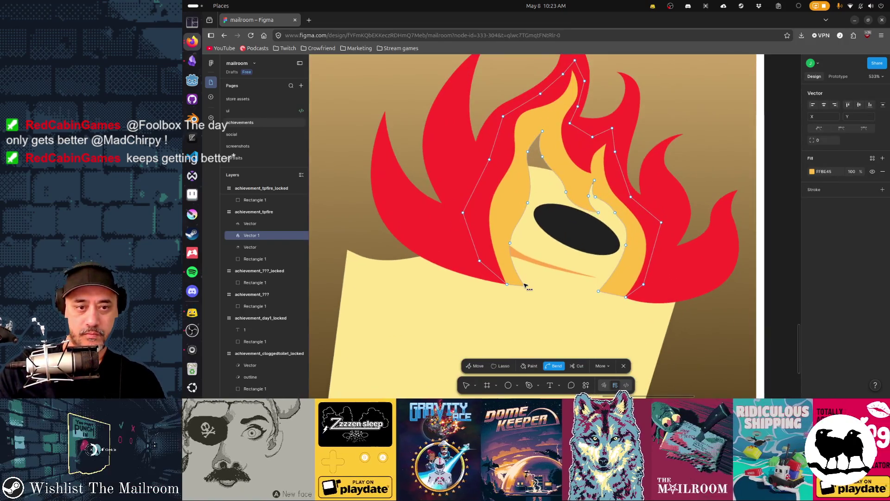
{"action": "left_click_drag", "start_coordinate": [526, 288], "coordinate": [544, 284]}
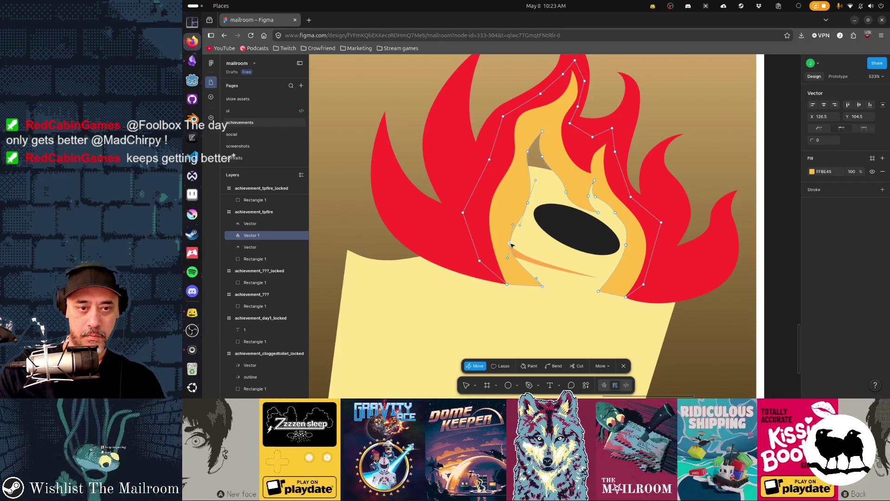
{"action": "left_click_drag", "start_coordinate": [511, 244], "coordinate": [514, 241]}
{"action": "left_click_drag", "start_coordinate": [529, 203], "coordinate": [532, 198]}
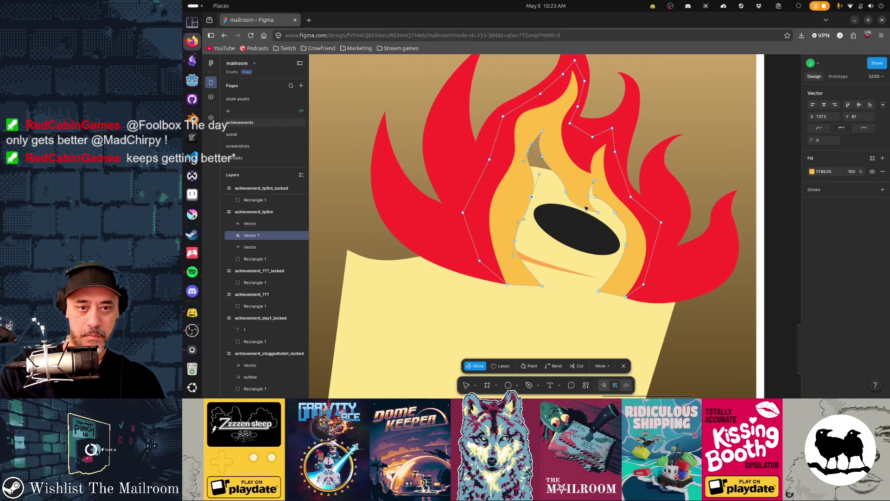
{"action": "left_click", "coordinate": [596, 218]}
{"action": "left_click_drag", "start_coordinate": [598, 223], "coordinate": [588, 221]}
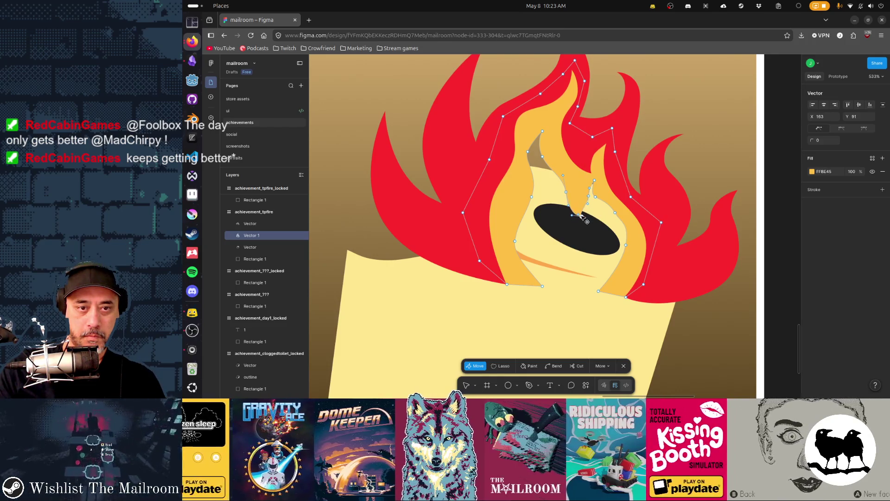
{"action": "mouse_move", "coordinate": [566, 192]}
{"action": "left_mouse_down"}
{"action": "mouse_move", "coordinate": [587, 192]}
{"action": "mouse_move", "coordinate": [627, 217]}
{"action": "mouse_move", "coordinate": [626, 255]}
{"action": "left_mouse_up"}
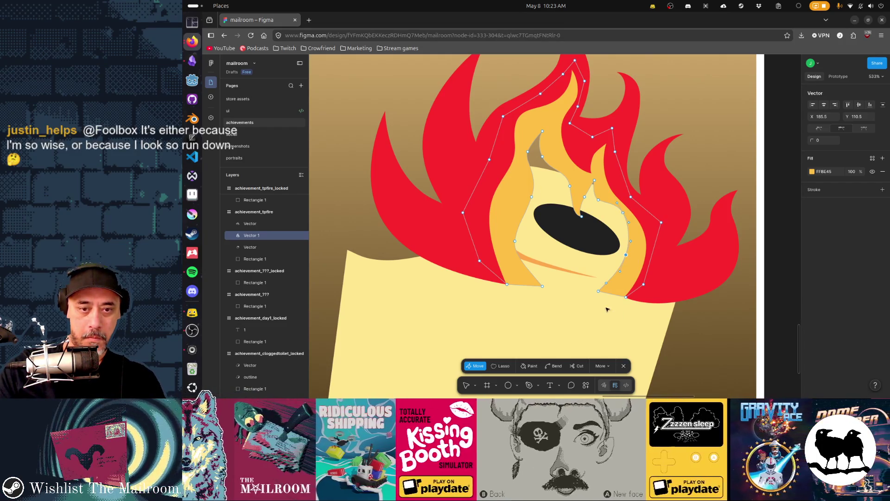
{"action": "left_click_drag", "start_coordinate": [598, 292], "coordinate": [605, 305]}
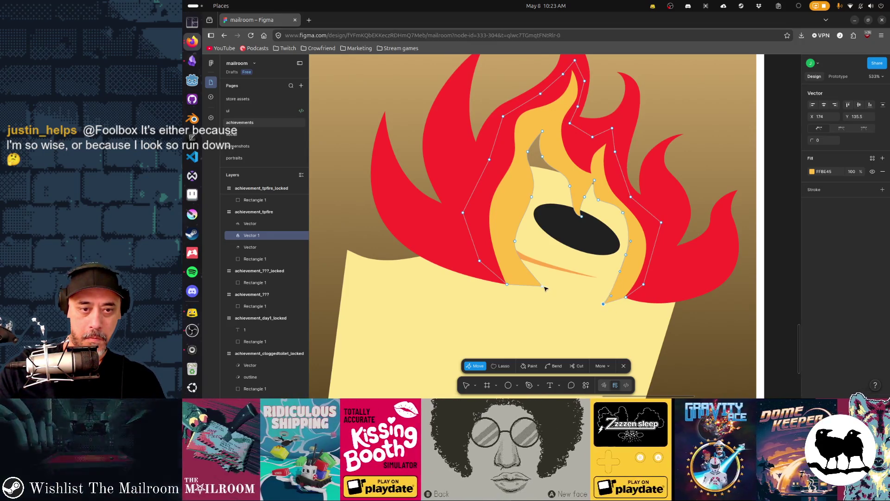
{"action": "left_click_drag", "start_coordinate": [543, 287], "coordinate": [533, 303]}
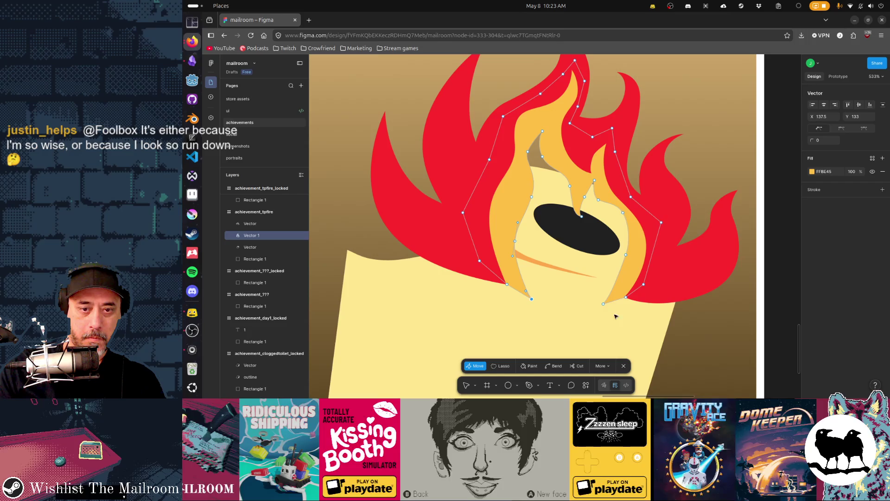
{"action": "left_click", "coordinate": [716, 329]}
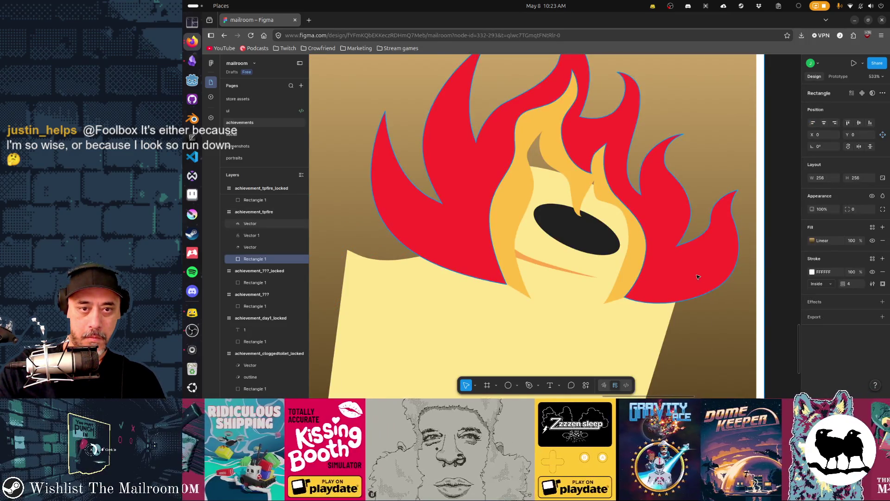
- Zoom out to 219% to frame the whole tile among its neighbours, then open a new browser tab
{"action": "scroll", "coordinate": [696, 325], "scroll_direction": "down", "scroll_amount": 5}
{"action": "left_click_drag", "start_coordinate": [668, 293], "coordinate": [647, 288]}
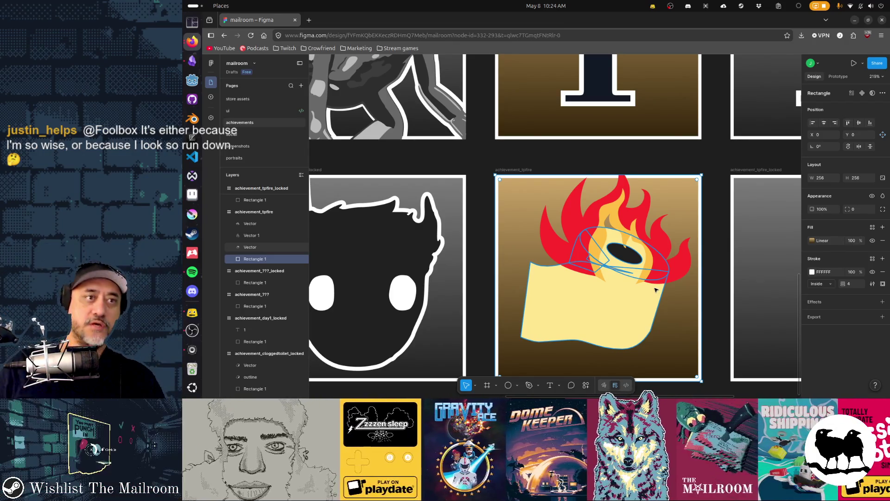
{"action": "double_click", "coordinate": [452, 22]}
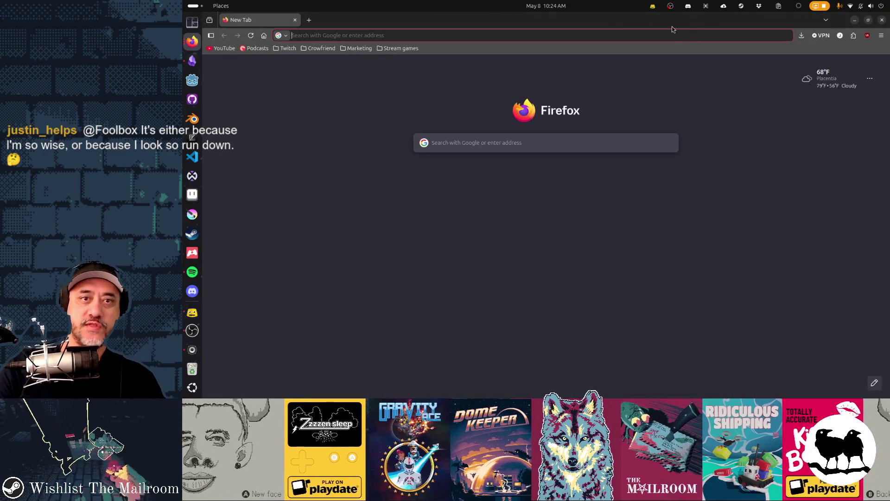
- Close the blank tab and switch to the SSA Actuarial Life Table window
{"action": "key", "text": "ctrl+w"}
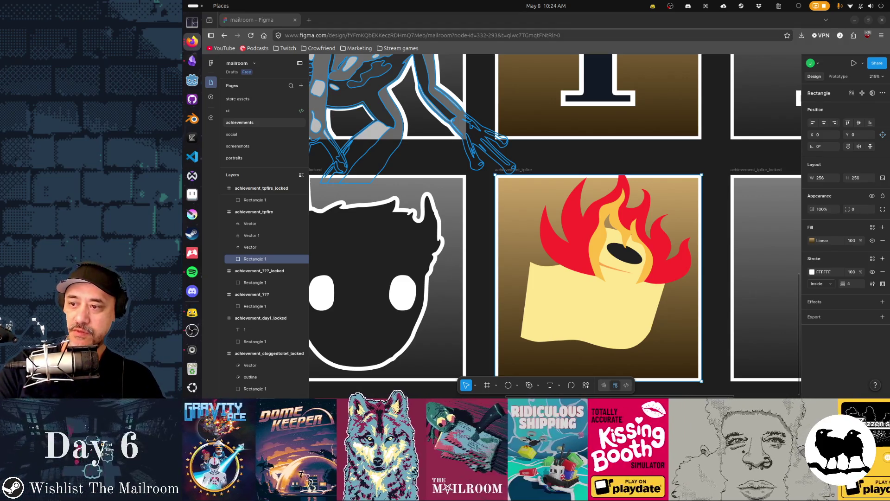
{"action": "key", "text": "alt+Tab"}
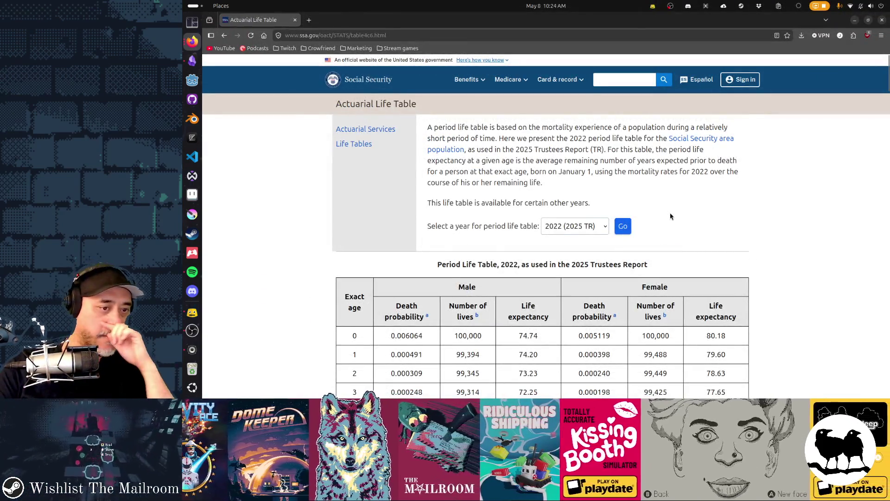
{"action": "scroll", "coordinate": [670, 216], "scroll_direction": "down", "scroll_amount": 3}
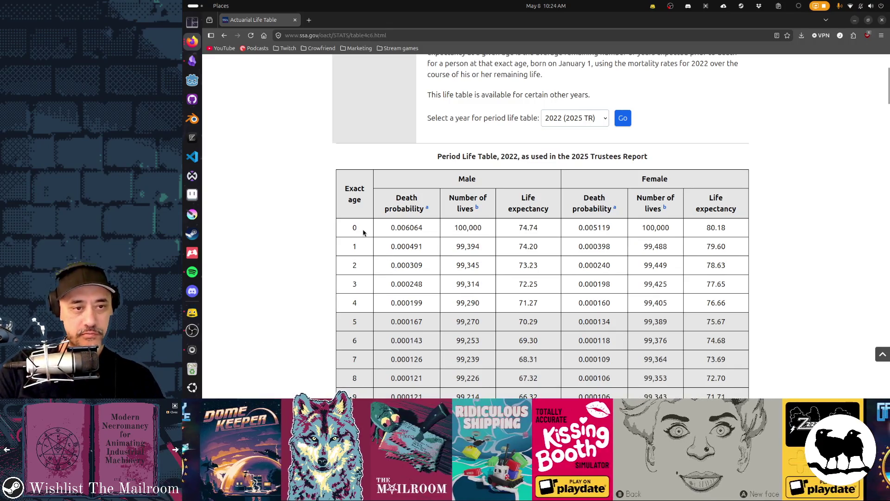
- Select the age-0 life expectancies: 74.74 for males and 80.18 for females
{"action": "left_click_drag", "start_coordinate": [397, 228], "coordinate": [409, 227]}
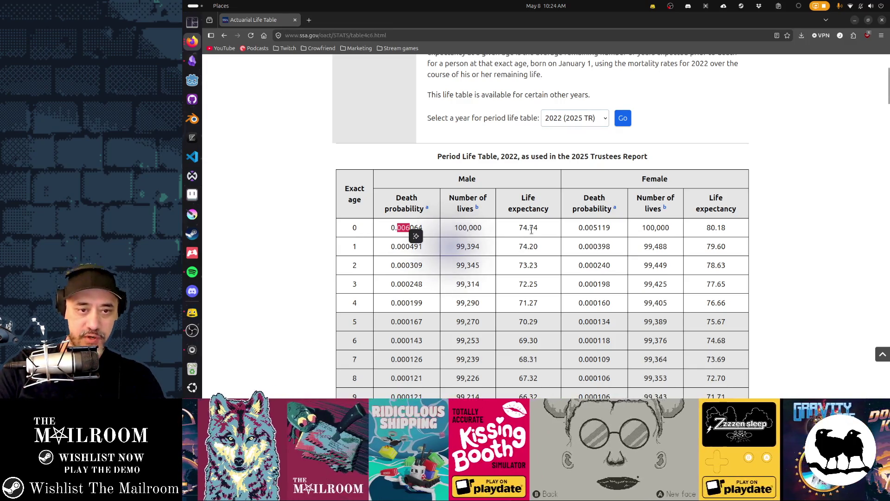
{"action": "left_click_drag", "start_coordinate": [520, 228], "coordinate": [538, 227]}
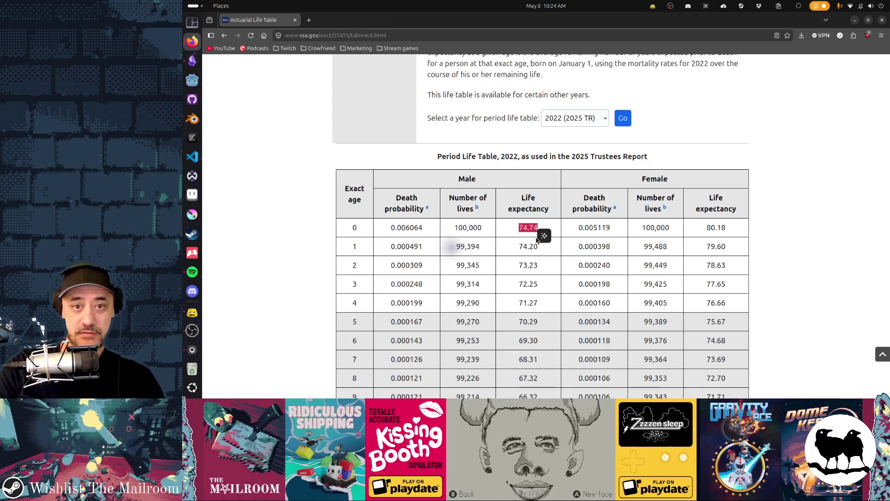
{"action": "left_click_drag", "start_coordinate": [519, 228], "coordinate": [527, 228]}
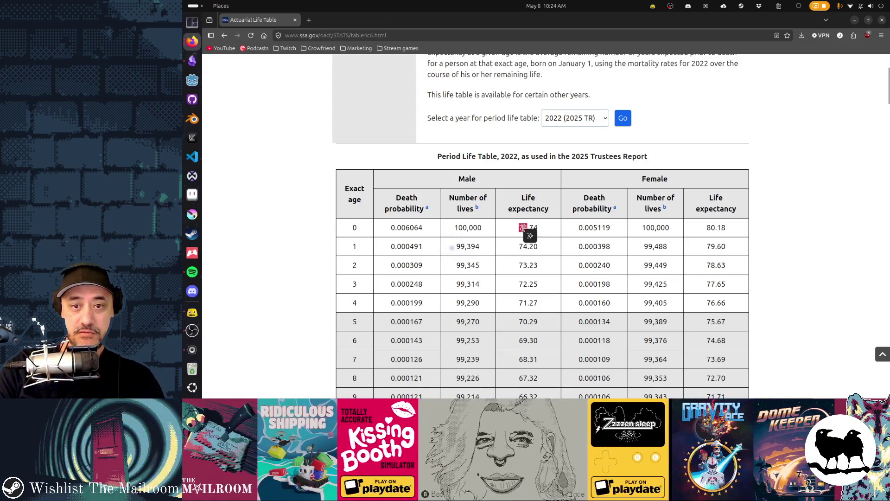
{"action": "left_click_drag", "start_coordinate": [706, 227], "coordinate": [727, 228]}
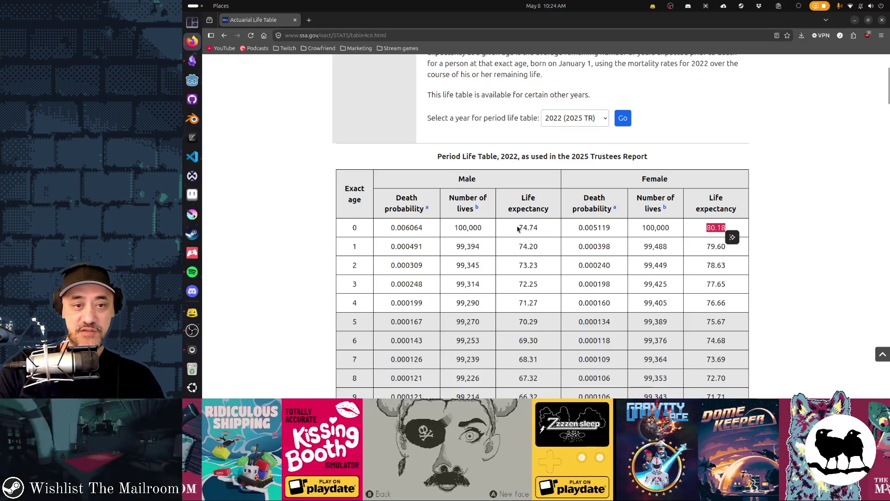
{"action": "left_click_drag", "start_coordinate": [518, 227], "coordinate": [534, 224]}
{"action": "left_click_drag", "start_coordinate": [706, 228], "coordinate": [726, 228]}
{"action": "left_click_drag", "start_coordinate": [519, 227], "coordinate": [538, 228]}
{"action": "left_click", "coordinate": [546, 234]}
{"action": "left_click", "coordinate": [523, 237]}
{"action": "left_click", "coordinate": [520, 233]}
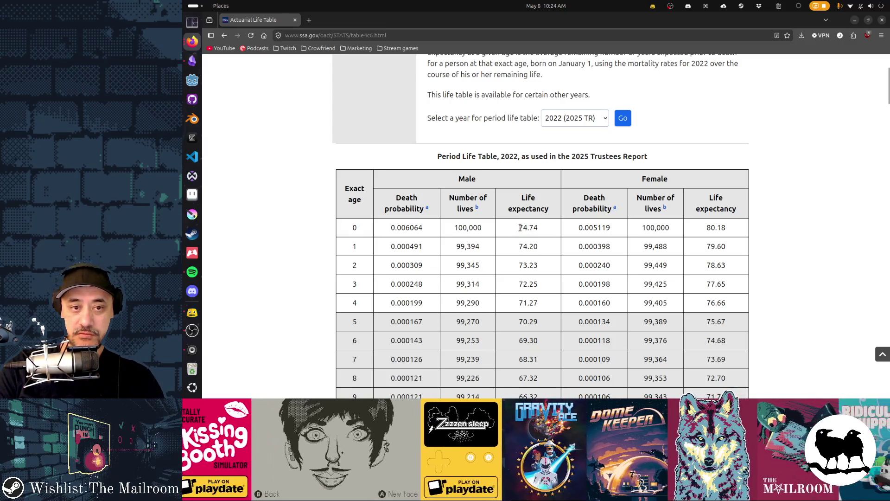
{"action": "left_click", "coordinate": [522, 230]}
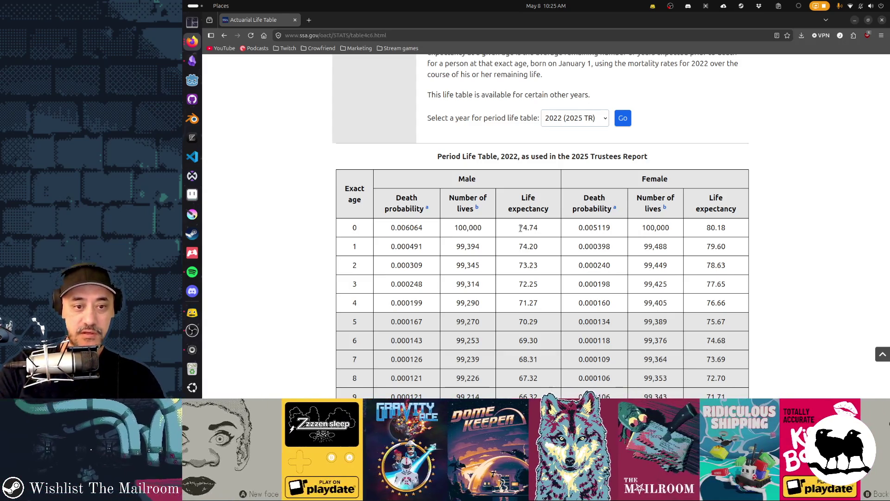
- Scroll to age 40, select the male life expectancy 37.67, and highlight the rows for ages 32–39
{"action": "scroll", "coordinate": [520, 228], "scroll_direction": "down", "scroll_amount": 10}
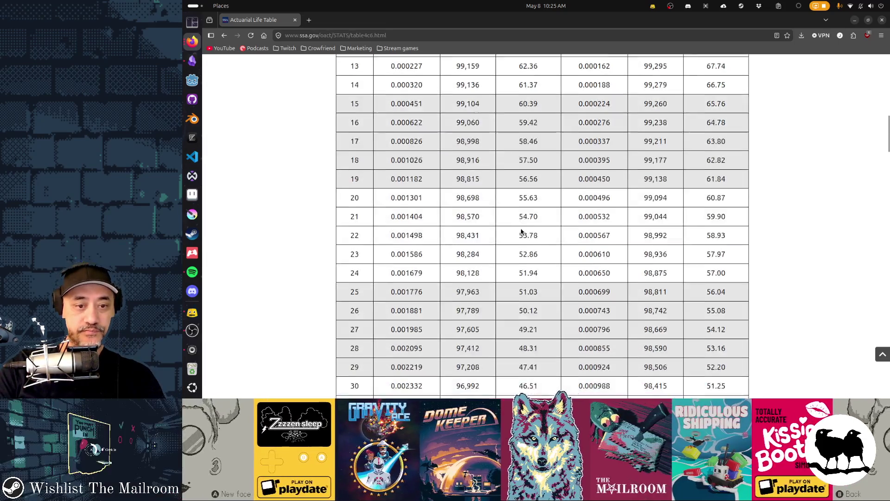
{"action": "scroll", "coordinate": [521, 232], "scroll_direction": "down", "scroll_amount": 3}
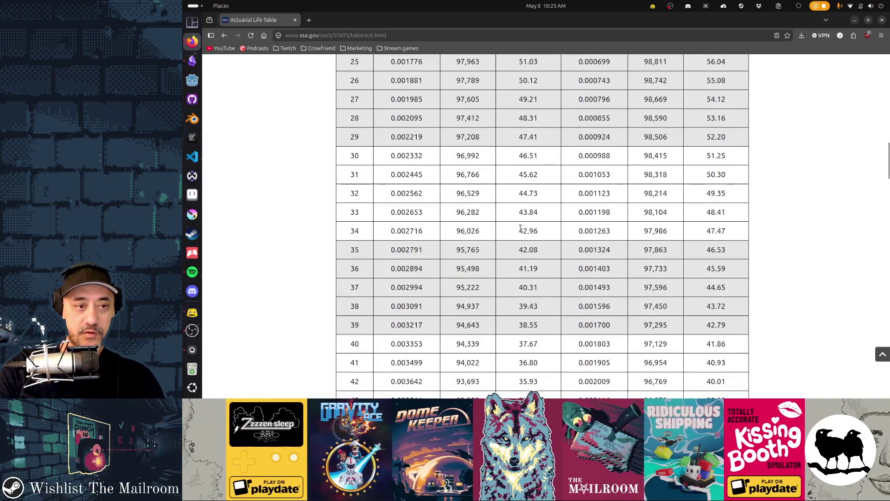
{"action": "scroll", "coordinate": [522, 232], "scroll_direction": "down", "scroll_amount": 5}
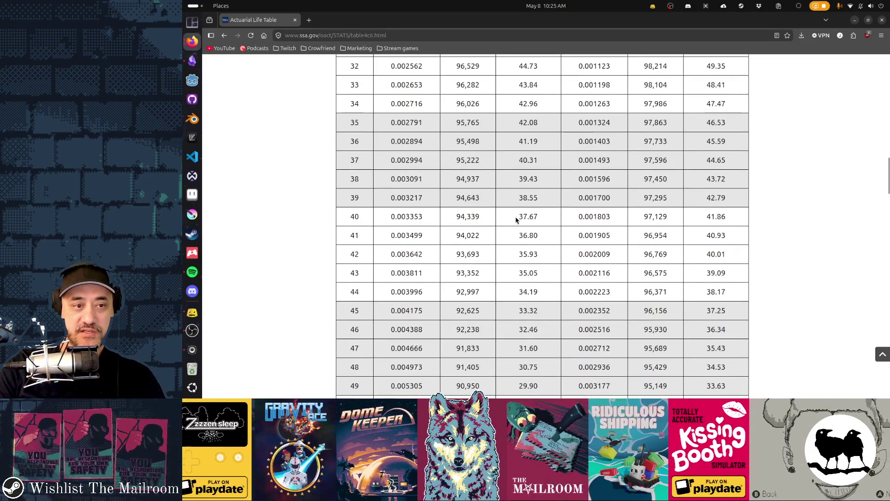
{"action": "left_click_drag", "start_coordinate": [519, 217], "coordinate": [539, 216]}
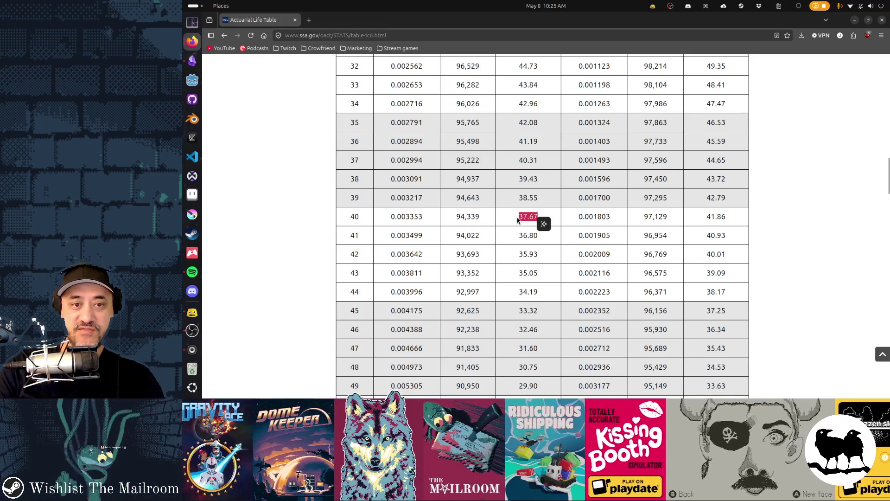
{"action": "scroll", "coordinate": [512, 251], "scroll_direction": "up", "scroll_amount": 15}
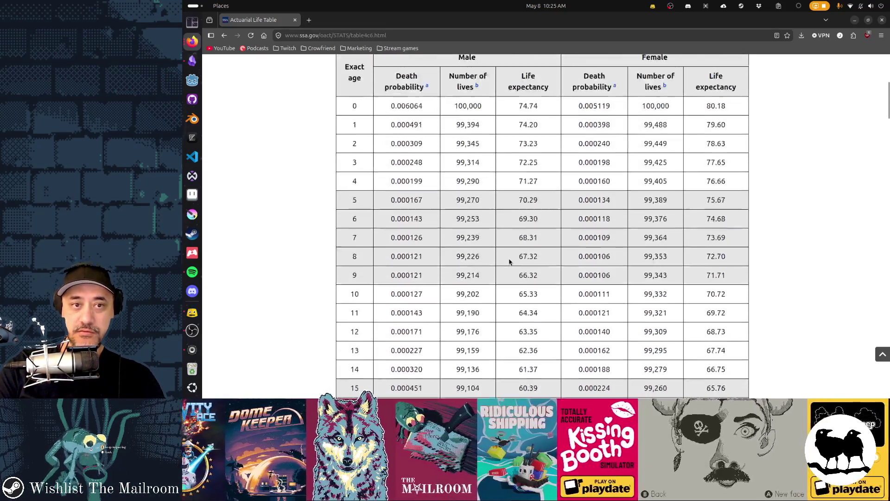
{"action": "scroll", "coordinate": [510, 262], "scroll_direction": "down", "scroll_amount": 3}
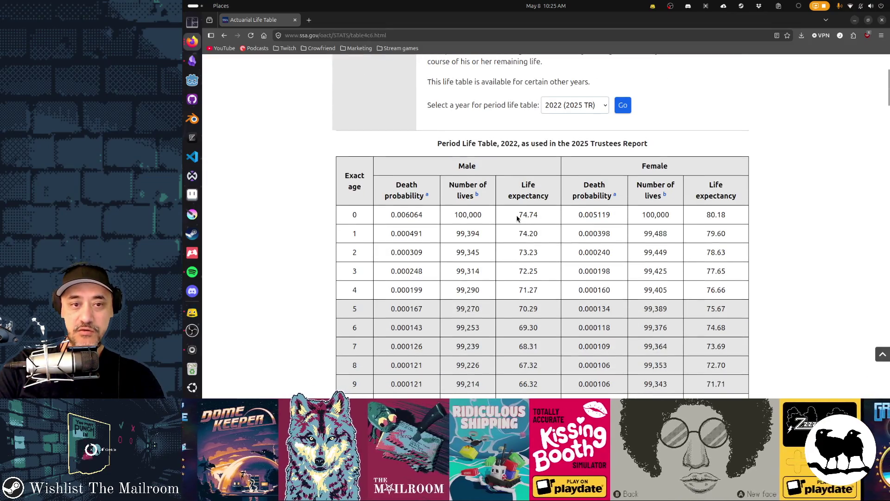
{"action": "scroll", "coordinate": [527, 255], "scroll_direction": "down", "scroll_amount": 20}
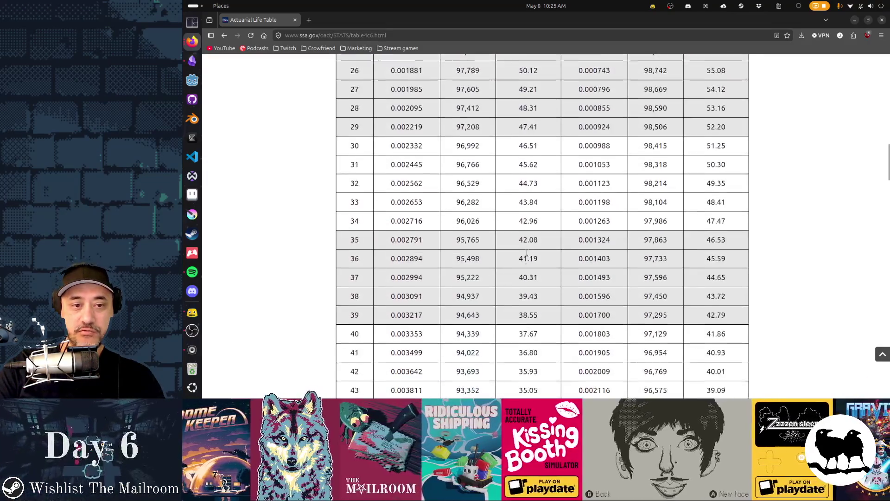
{"action": "left_click_drag", "start_coordinate": [519, 299], "coordinate": [535, 298]}
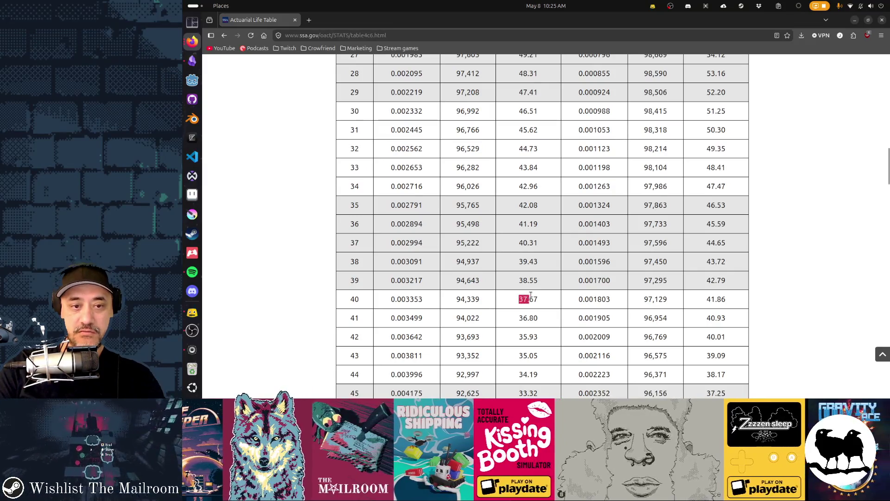
{"action": "left_click", "coordinate": [541, 302]}
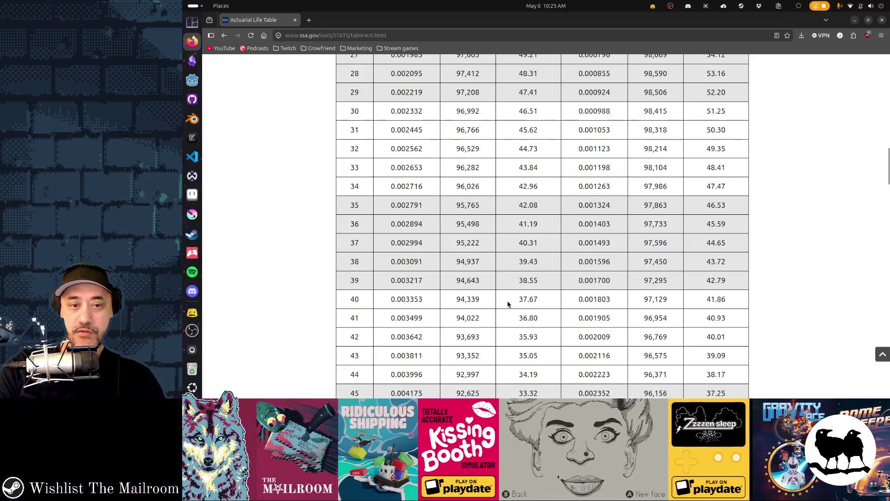
{"action": "left_click_drag", "start_coordinate": [518, 299], "coordinate": [535, 299]}
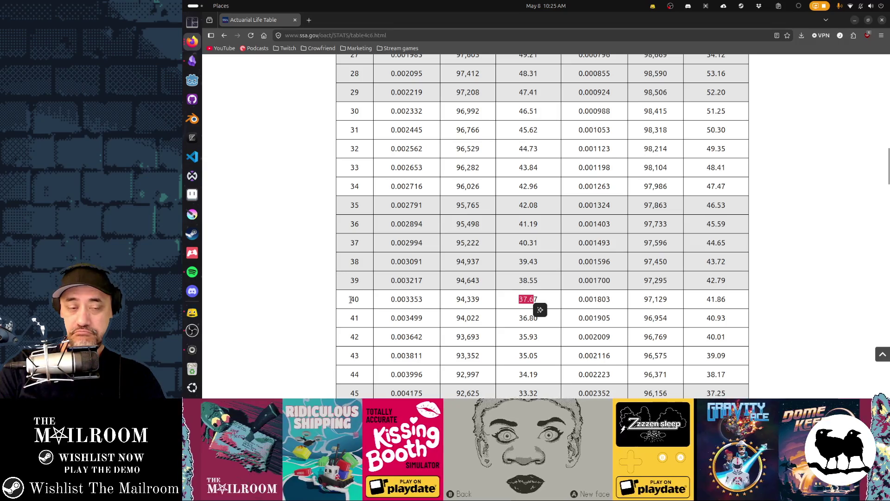
{"action": "mouse_move", "coordinate": [354, 299]}
{"action": "left_mouse_down"}
{"action": "mouse_move", "coordinate": [342, 64]}
{"action": "mouse_move", "coordinate": [344, 204]}
{"action": "mouse_move", "coordinate": [349, 149]}
{"action": "left_mouse_up"}
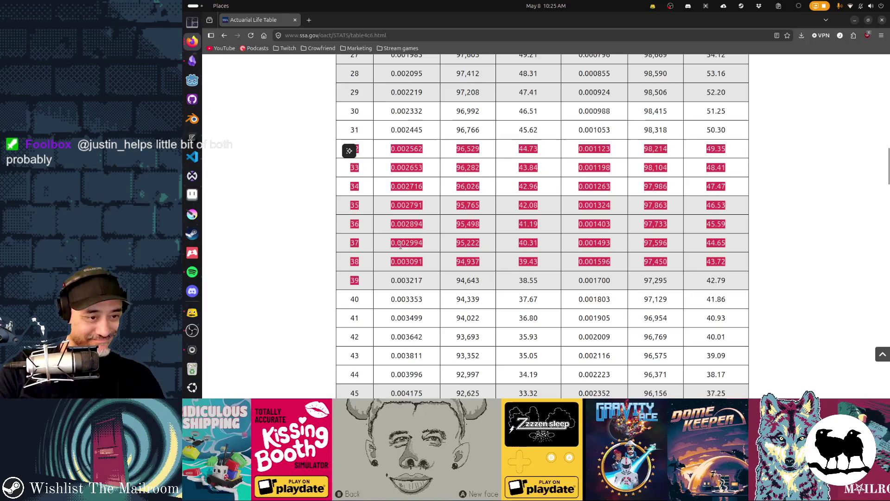
{"action": "scroll", "coordinate": [404, 250], "scroll_direction": "down", "scroll_amount": 6}
{"action": "scroll", "coordinate": [397, 252], "scroll_direction": "down", "scroll_amount": 4}
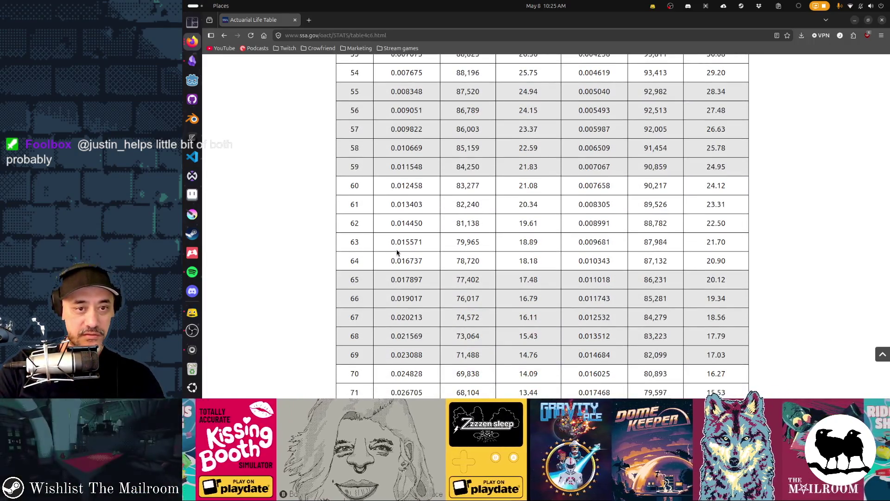
{"action": "double_click", "coordinate": [355, 187]}
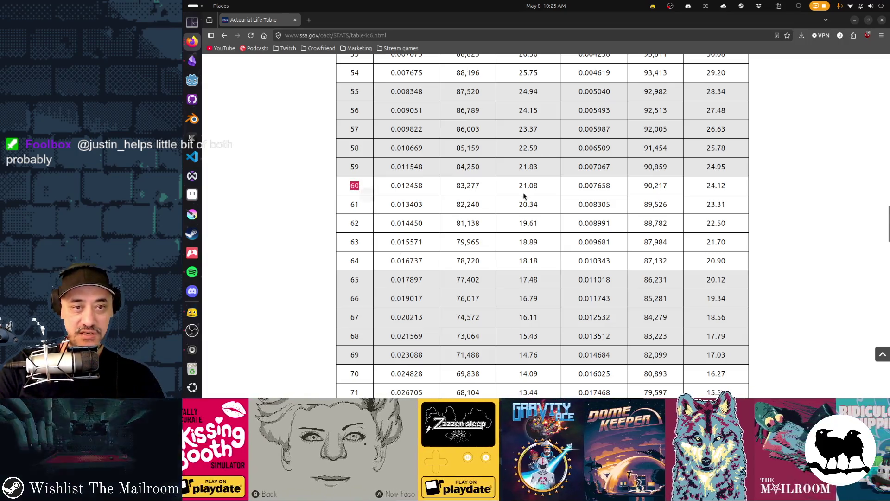
{"action": "left_click_drag", "start_coordinate": [518, 186], "coordinate": [533, 188]}
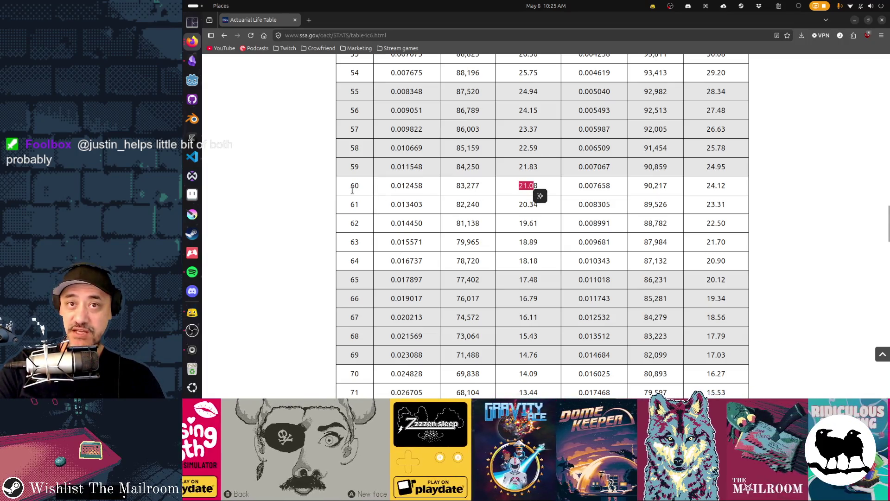
{"action": "scroll", "coordinate": [352, 191], "scroll_direction": "down", "scroll_amount": 6}
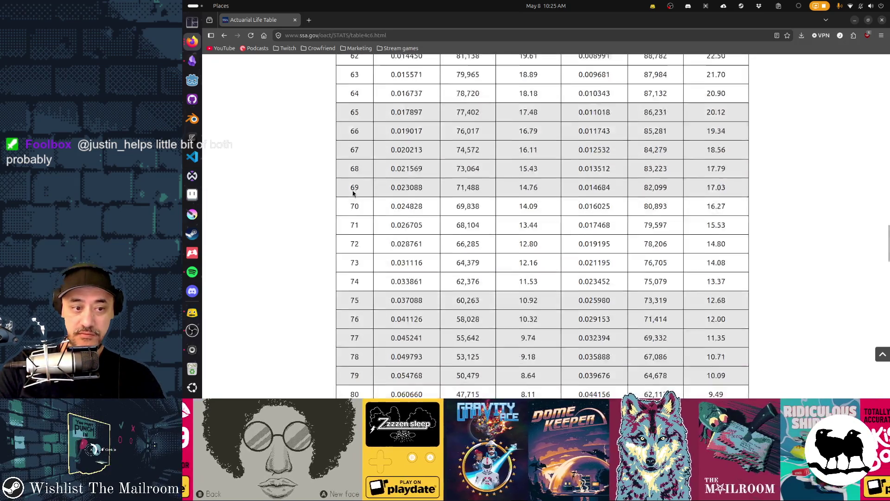
{"action": "scroll", "coordinate": [352, 190], "scroll_direction": "down", "scroll_amount": 3}
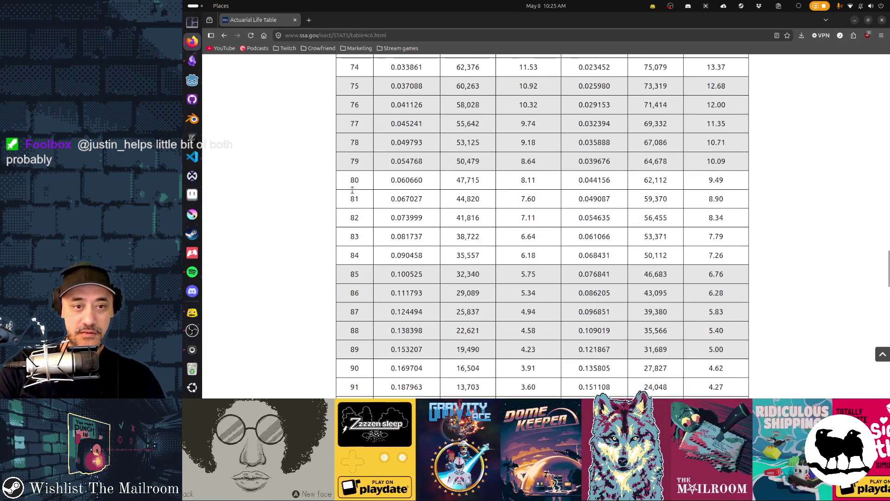
{"action": "double_click", "coordinate": [354, 180]}
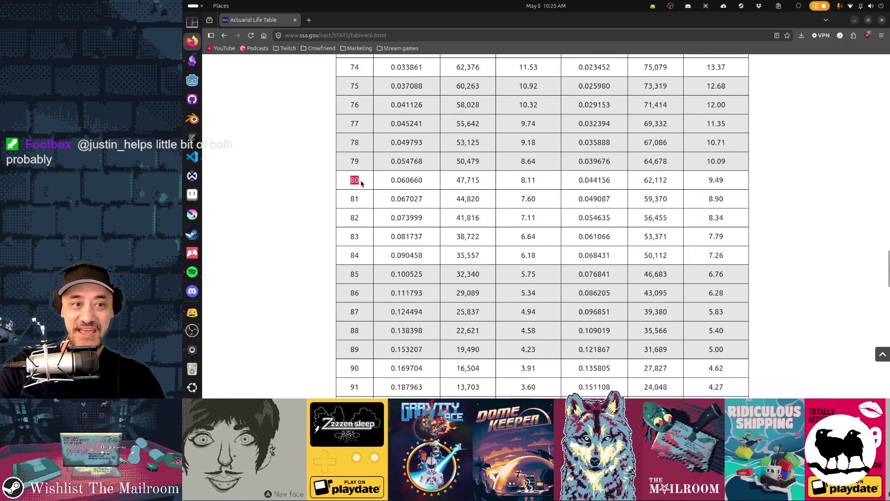
{"action": "left_click_drag", "start_coordinate": [520, 182], "coordinate": [536, 184]}
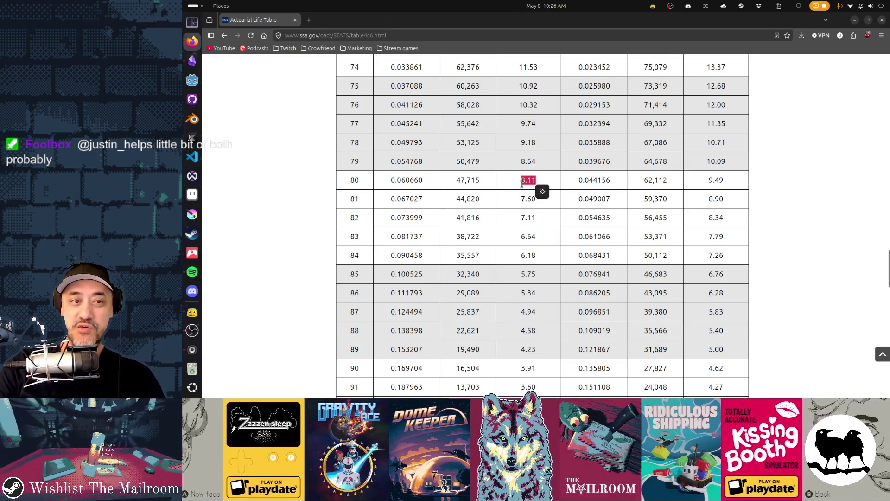
{"action": "scroll", "coordinate": [463, 255], "scroll_direction": "down", "scroll_amount": 3}
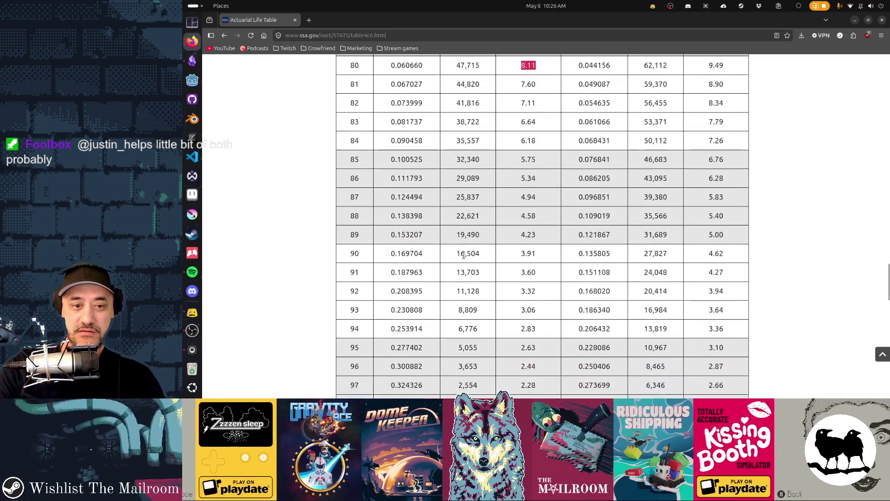
{"action": "double_click", "coordinate": [353, 253]}
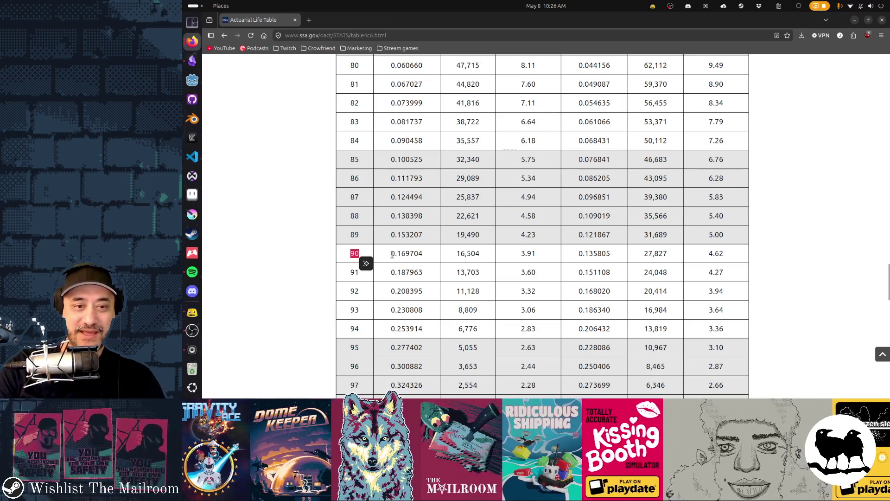
{"action": "left_click_drag", "start_coordinate": [391, 254], "coordinate": [419, 255]}
{"action": "left_click_drag", "start_coordinate": [520, 253], "coordinate": [536, 254]}
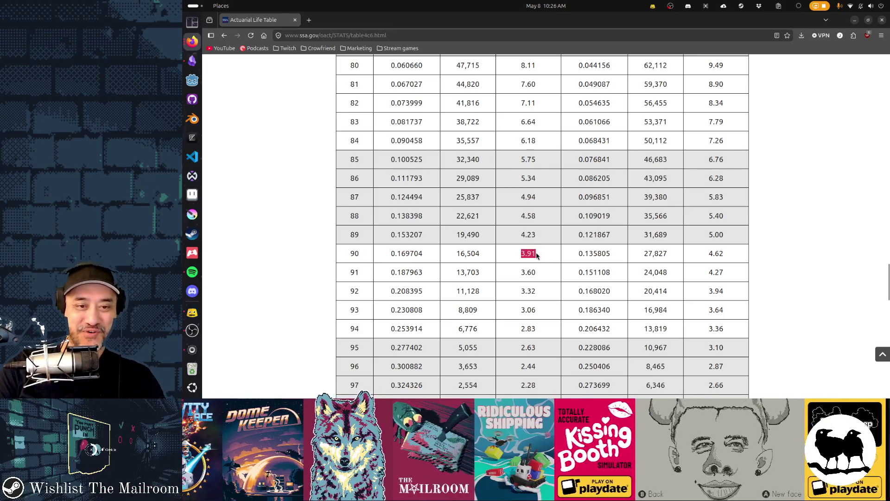
{"action": "scroll", "coordinate": [525, 292], "scroll_direction": "up", "scroll_amount": 10}
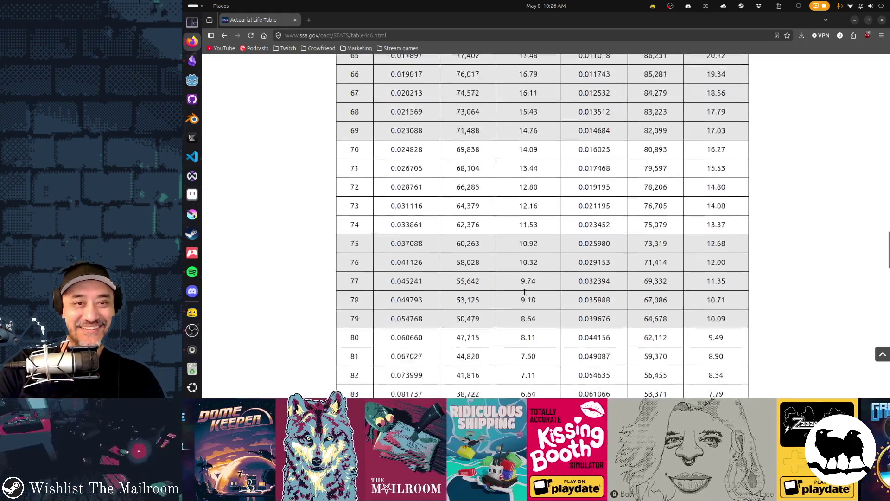
{"action": "scroll", "coordinate": [525, 292], "scroll_direction": "up", "scroll_amount": 6}
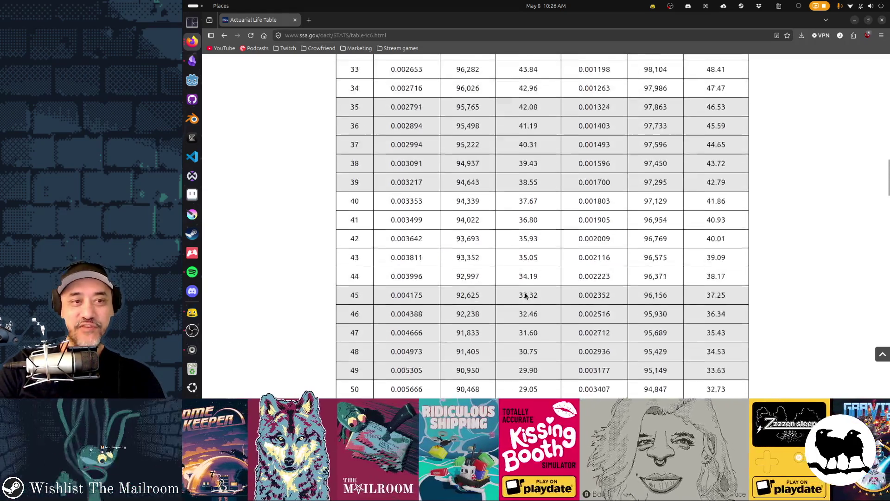
{"action": "scroll", "coordinate": [526, 295], "scroll_direction": "up", "scroll_amount": 10}
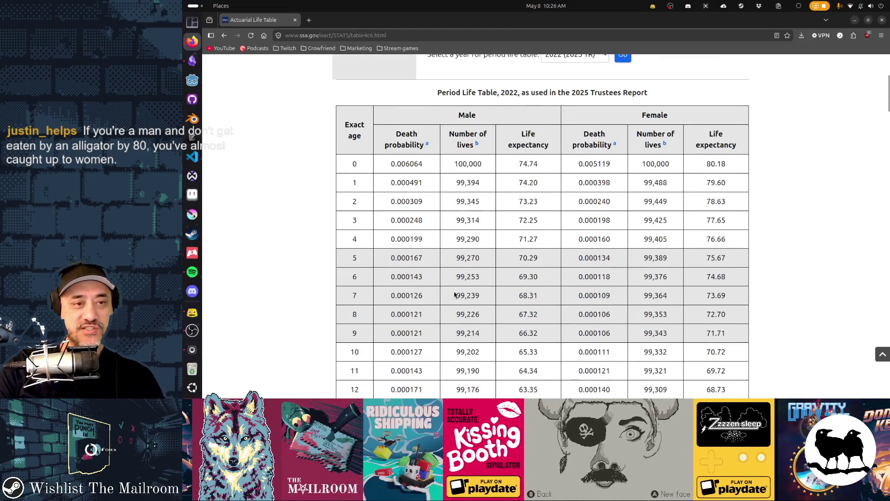
- Highlight the early-age rows down through age 24, then clear that highlight
{"action": "left_click_drag", "start_coordinate": [351, 165], "coordinate": [354, 260]}
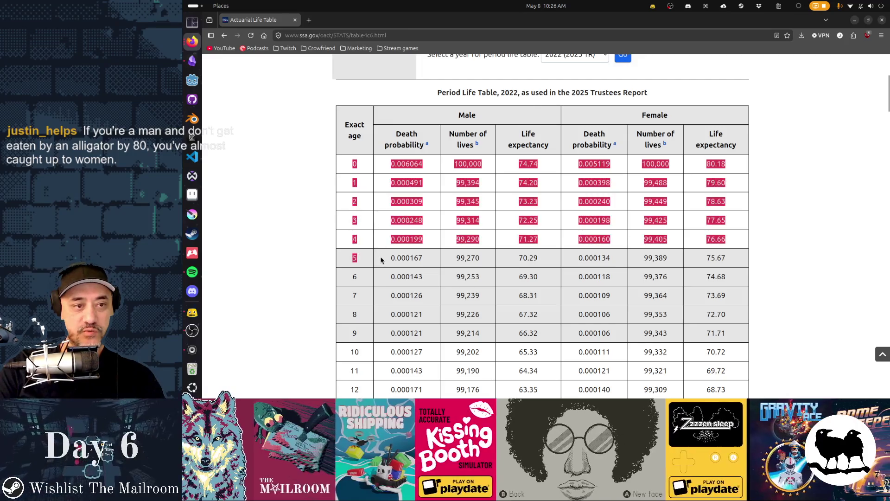
{"action": "scroll", "coordinate": [380, 260], "scroll_direction": "down", "scroll_amount": 5}
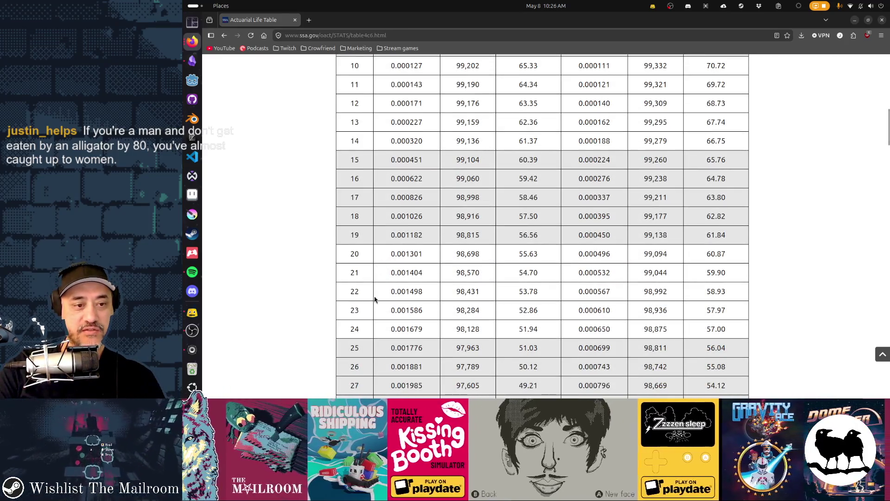
{"action": "left_click", "coordinate": [368, 332], "text": "shift"}
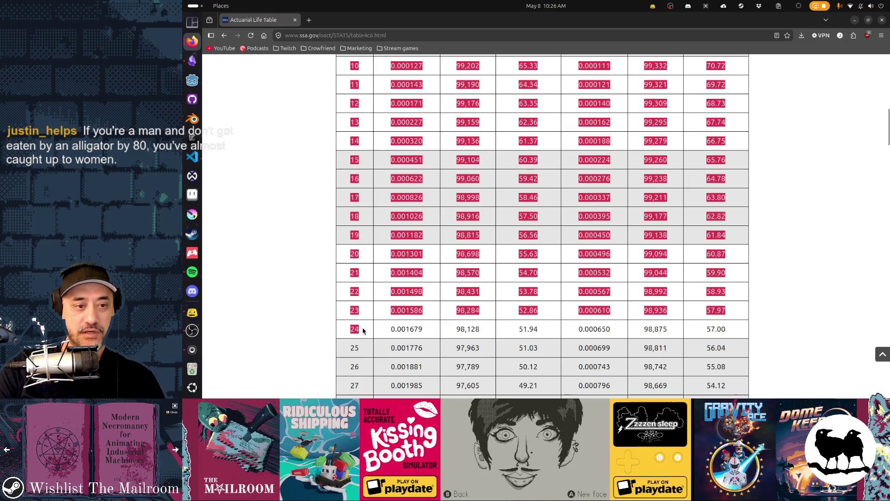
{"action": "left_click", "coordinate": [725, 331], "text": "shift"}
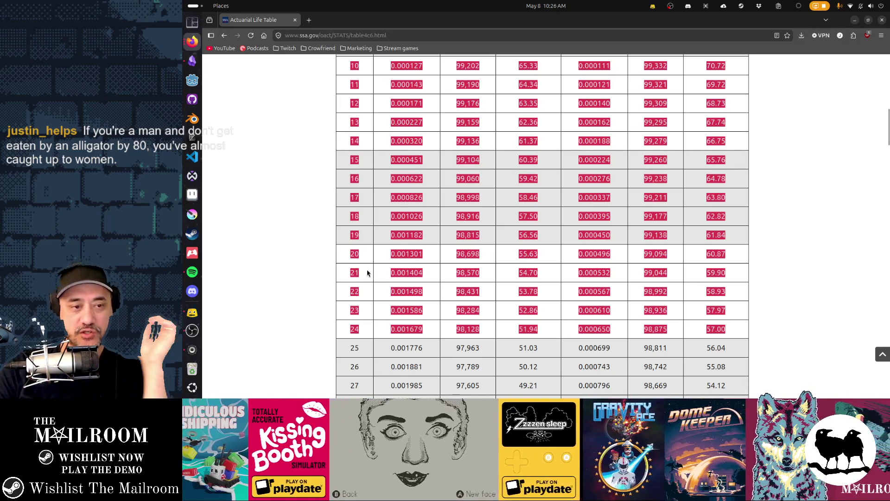
{"action": "scroll", "coordinate": [363, 271], "scroll_direction": "down", "scroll_amount": 3}
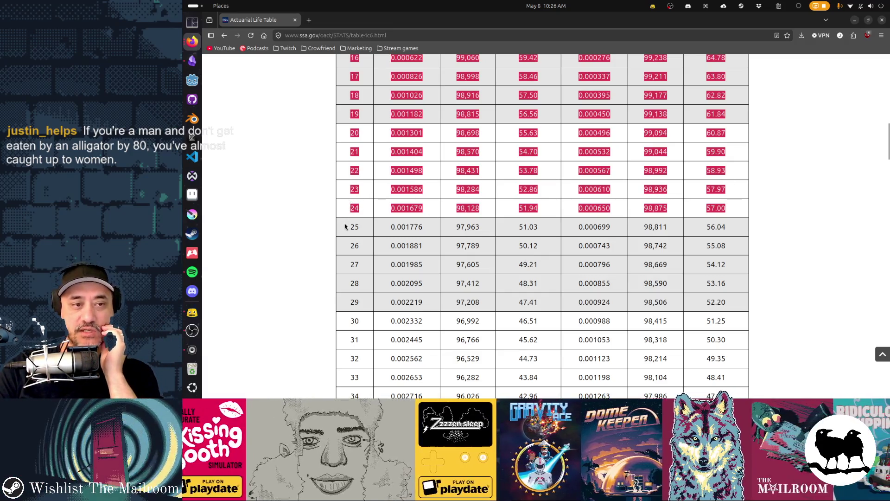
{"action": "scroll", "coordinate": [348, 227], "scroll_direction": "down", "scroll_amount": 3}
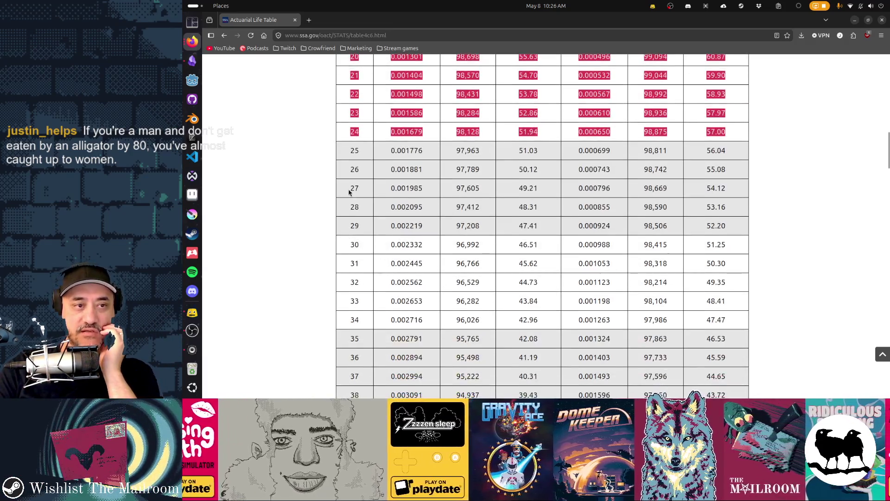
{"action": "left_click", "coordinate": [347, 152]}
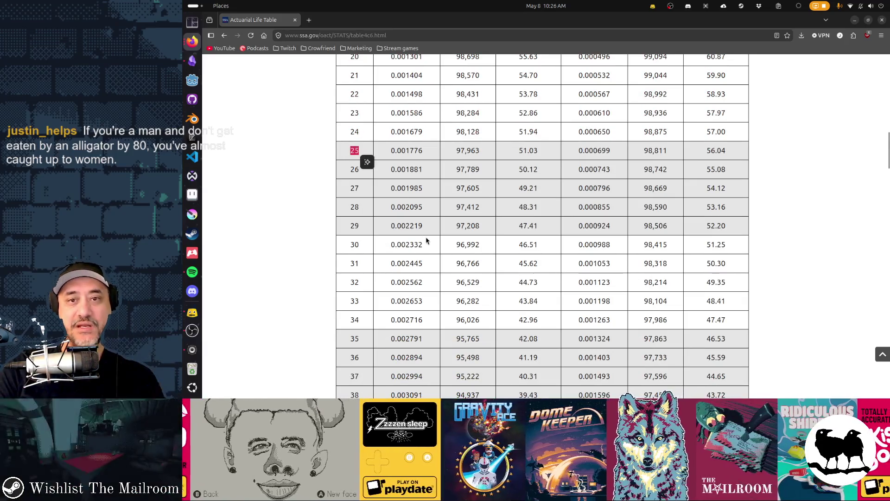
- Scroll further down the life table and highlight the rows through age 54
{"action": "scroll", "coordinate": [427, 240], "scroll_direction": "down", "scroll_amount": 5}
{"action": "scroll", "coordinate": [427, 241], "scroll_direction": "down", "scroll_amount": 5}
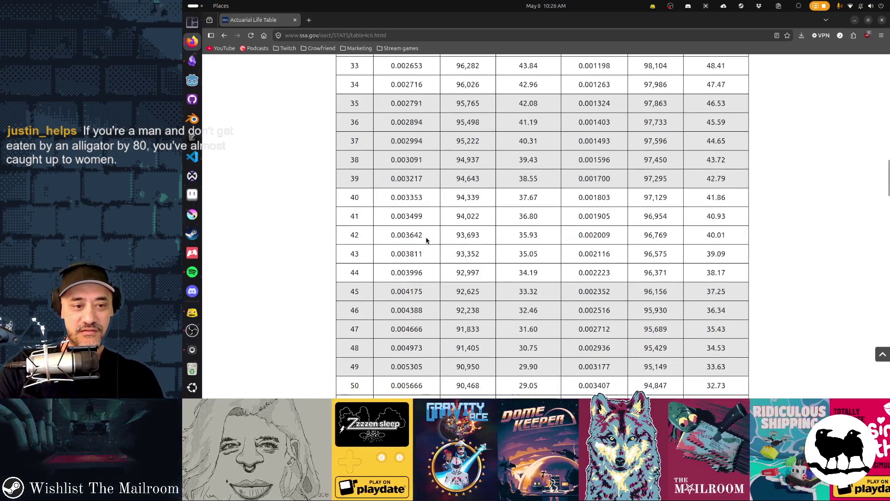
{"action": "scroll", "coordinate": [427, 240], "scroll_direction": "down", "scroll_amount": 3}
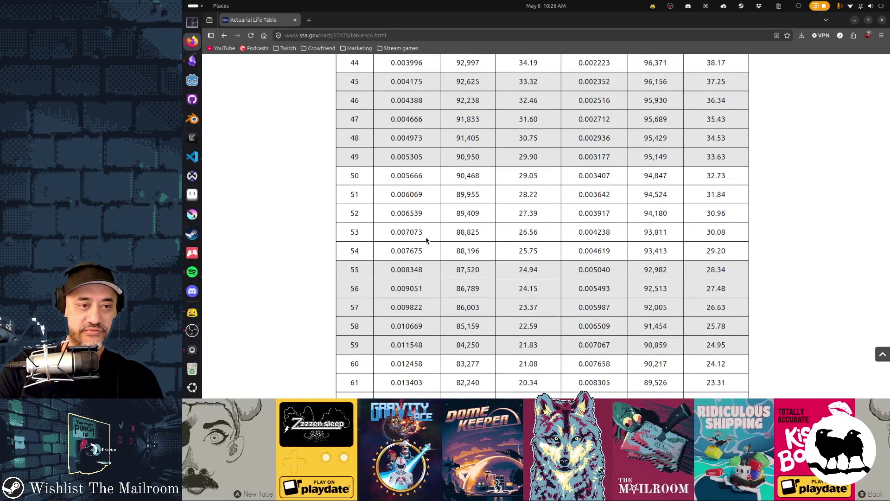
{"action": "scroll", "coordinate": [427, 241], "scroll_direction": "up", "scroll_amount": 5}
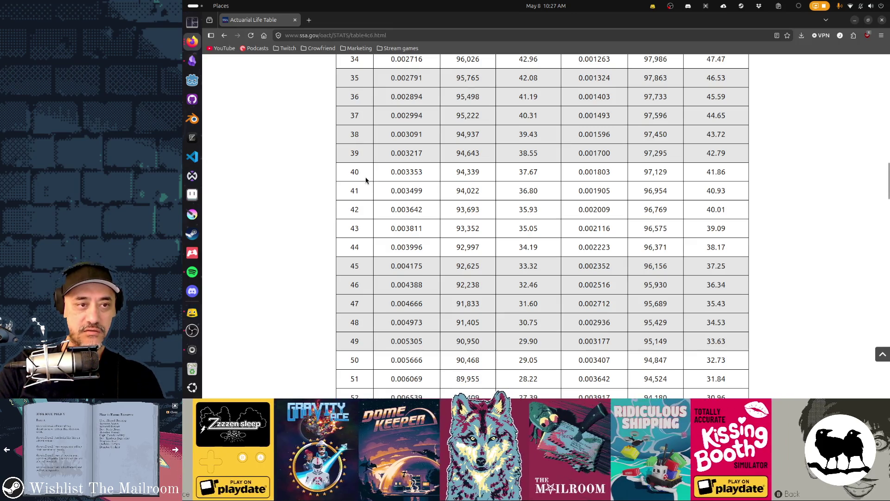
{"action": "scroll", "coordinate": [380, 214], "scroll_direction": "down", "scroll_amount": 5}
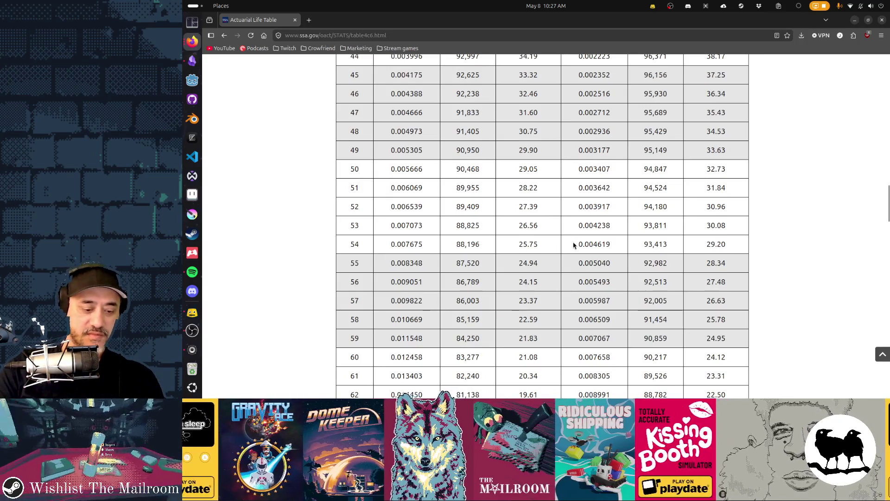
{"action": "left_click", "coordinate": [735, 251], "text": "shift"}
{"action": "scroll", "coordinate": [755, 288], "scroll_direction": "up", "scroll_amount": 10}
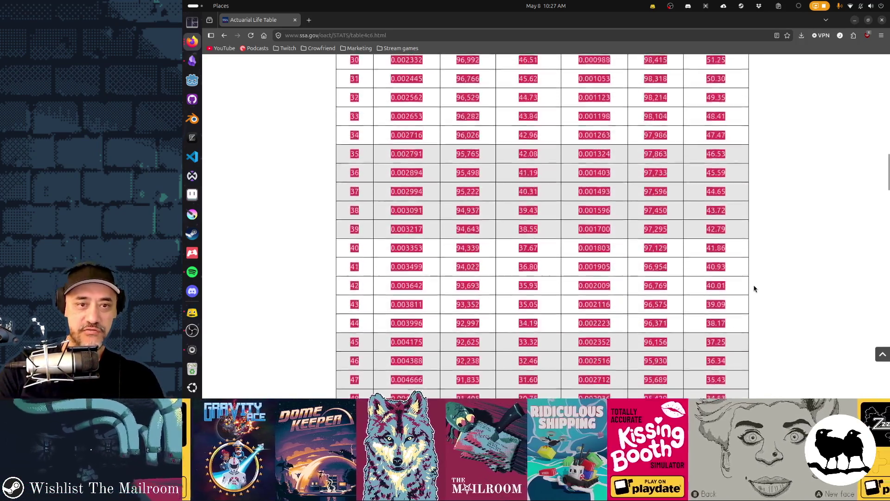
{"action": "scroll", "coordinate": [754, 289], "scroll_direction": "up", "scroll_amount": 2}
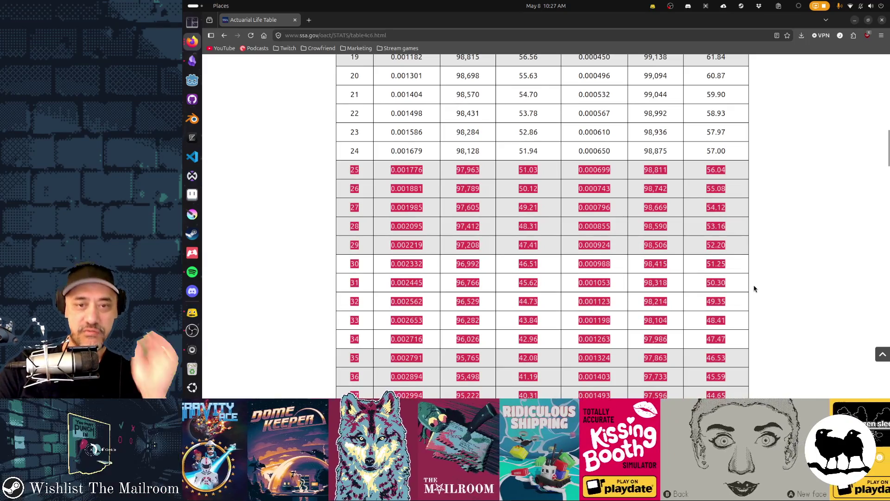
{"action": "scroll", "coordinate": [755, 288], "scroll_direction": "down", "scroll_amount": 3}
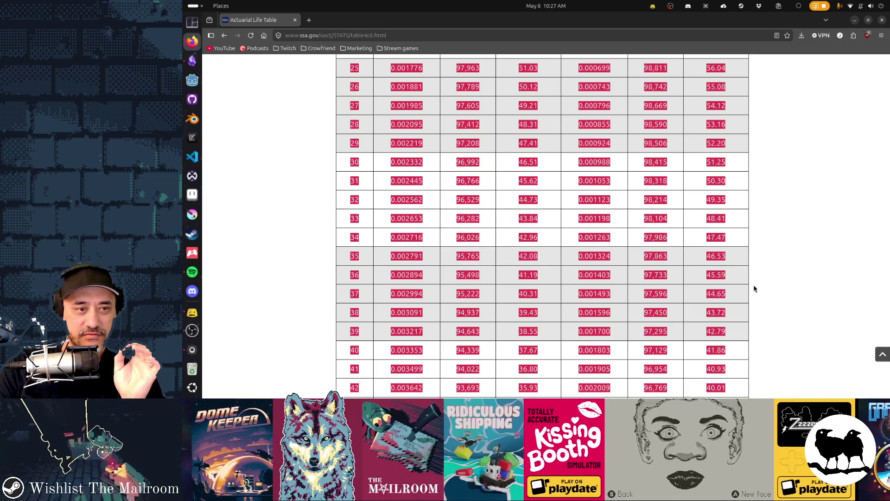
{"action": "scroll", "coordinate": [755, 288], "scroll_direction": "down", "scroll_amount": 4}
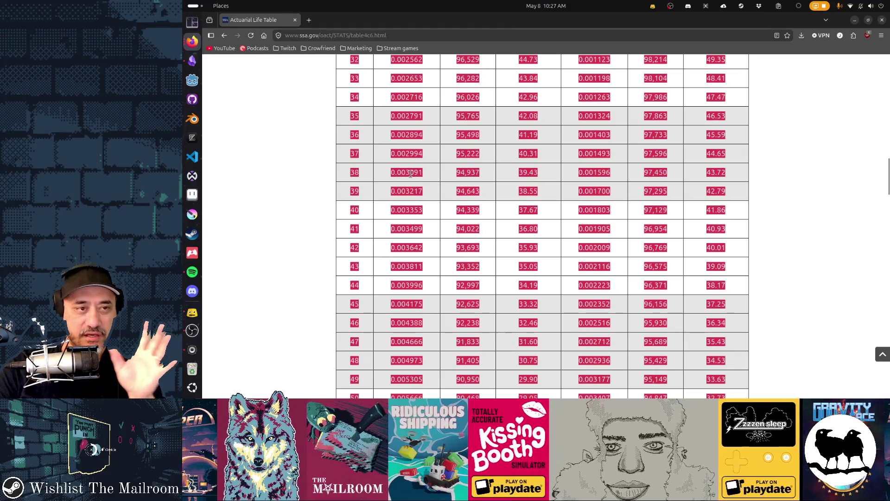
{"action": "scroll", "coordinate": [450, 246], "scroll_direction": "down", "scroll_amount": 5}
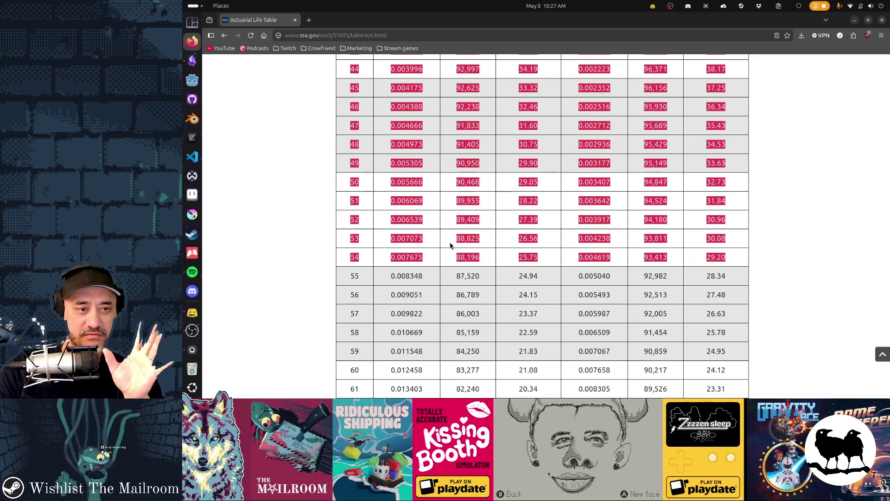
{"action": "scroll", "coordinate": [450, 245], "scroll_direction": "down", "scroll_amount": 4}
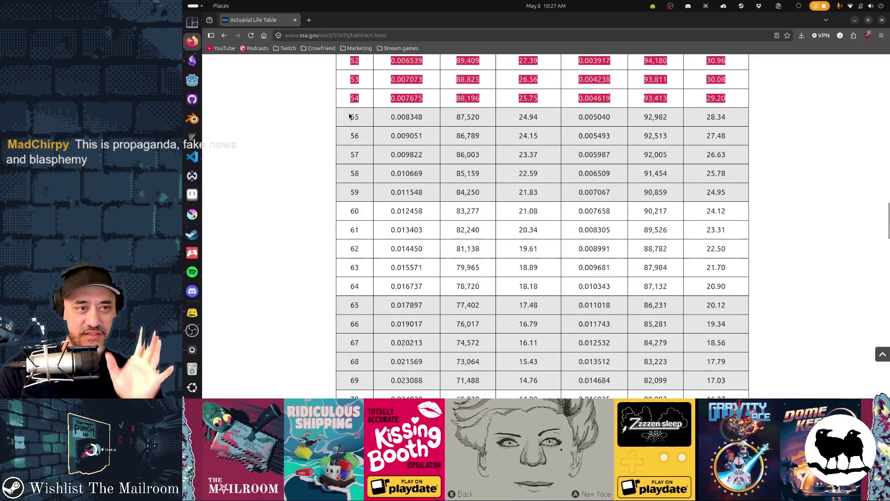
- Select the age 55–65 rows and look over them, then return to the mailroom design file
{"action": "mouse_move", "coordinate": [341, 123]}
{"action": "left_mouse_down"}
{"action": "mouse_move", "coordinate": [399, 139]}
{"action": "mouse_move", "coordinate": [519, 302]}
{"action": "left_mouse_up"}
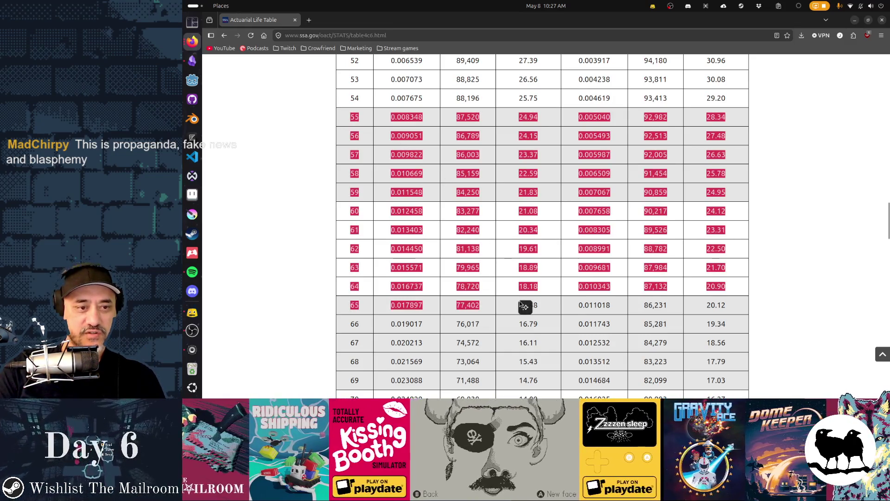
{"action": "scroll", "coordinate": [567, 307], "scroll_direction": "down", "scroll_amount": 4}
{"action": "scroll", "coordinate": [567, 308], "scroll_direction": "down", "scroll_amount": 10}
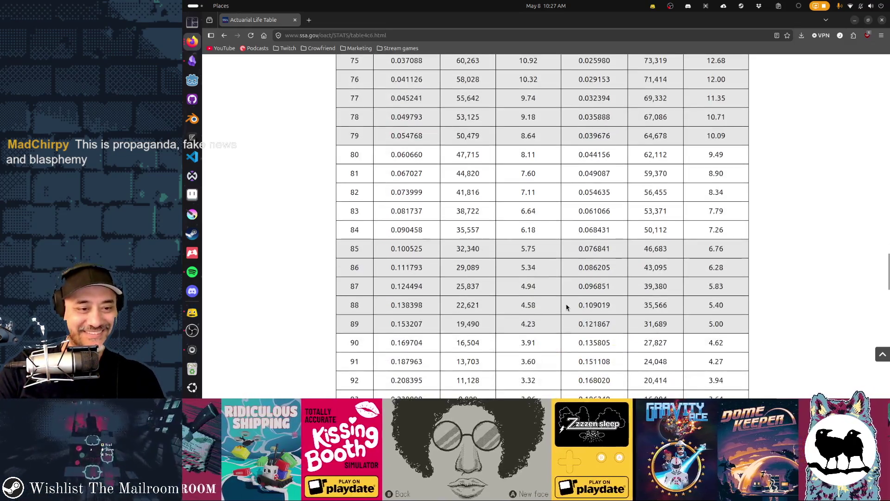
{"action": "scroll", "coordinate": [566, 307], "scroll_direction": "up", "scroll_amount": 15}
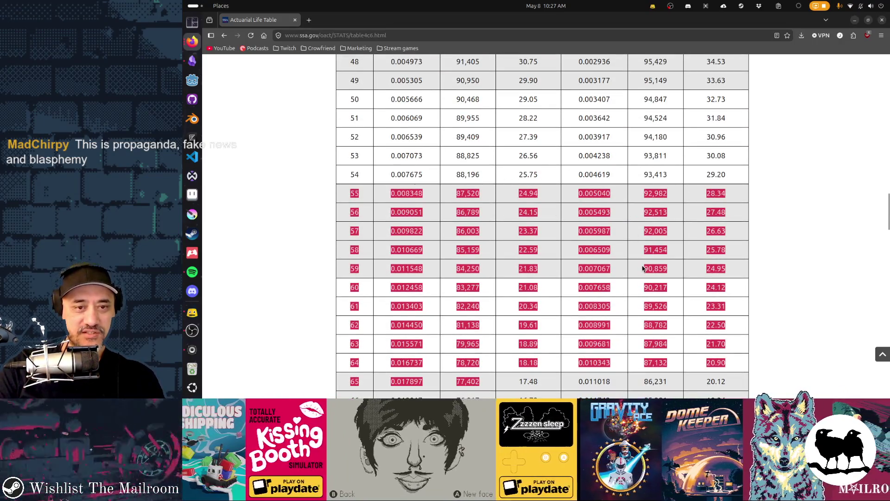
{"action": "scroll", "coordinate": [643, 268], "scroll_direction": "down", "scroll_amount": 5}
{"action": "scroll", "coordinate": [643, 268], "scroll_direction": "down", "scroll_amount": 9}
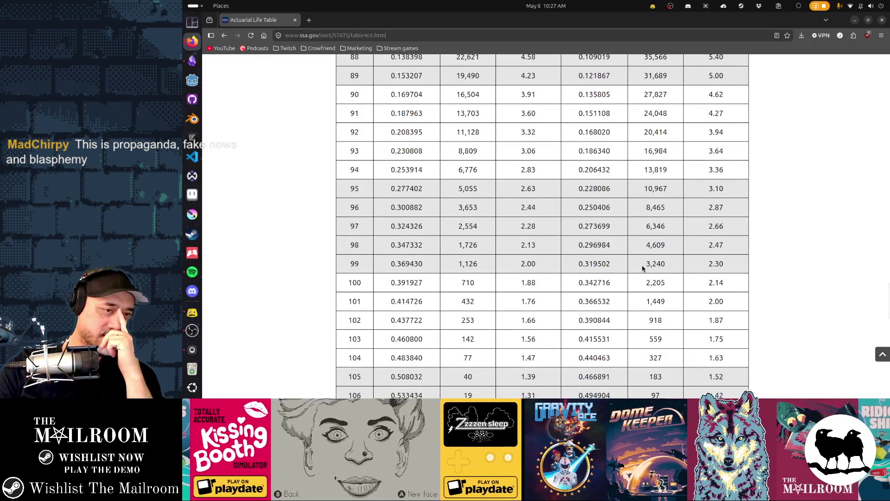
{"action": "scroll", "coordinate": [643, 268], "scroll_direction": "up", "scroll_amount": 20}
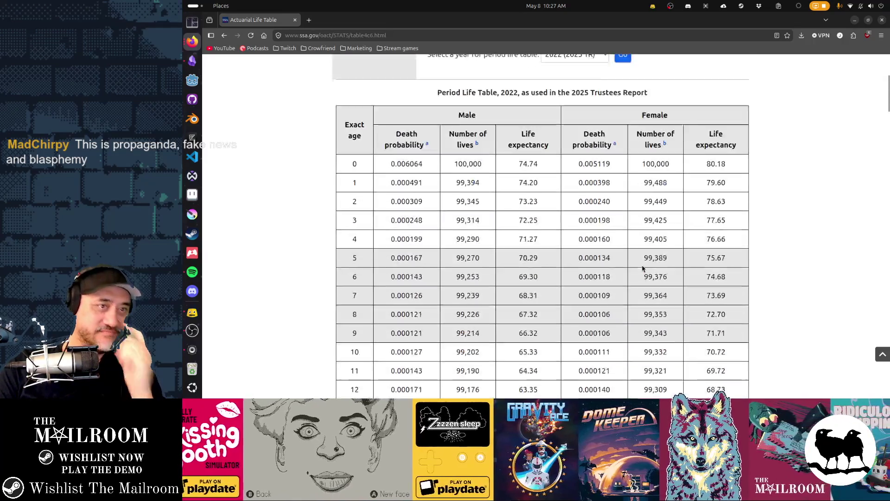
{"action": "scroll", "coordinate": [643, 268], "scroll_direction": "up", "scroll_amount": 4}
{"action": "scroll", "coordinate": [722, 244], "scroll_direction": "down", "scroll_amount": 6}
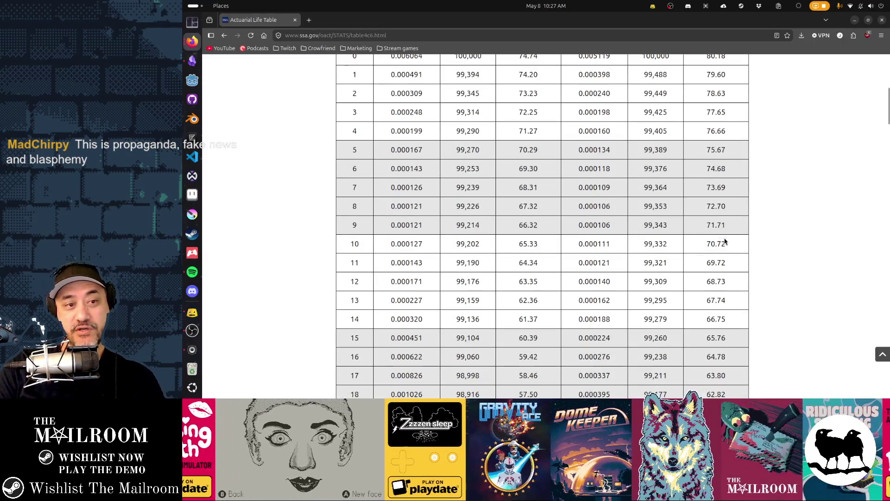
{"action": "scroll", "coordinate": [580, 237], "scroll_direction": "up", "scroll_amount": 6}
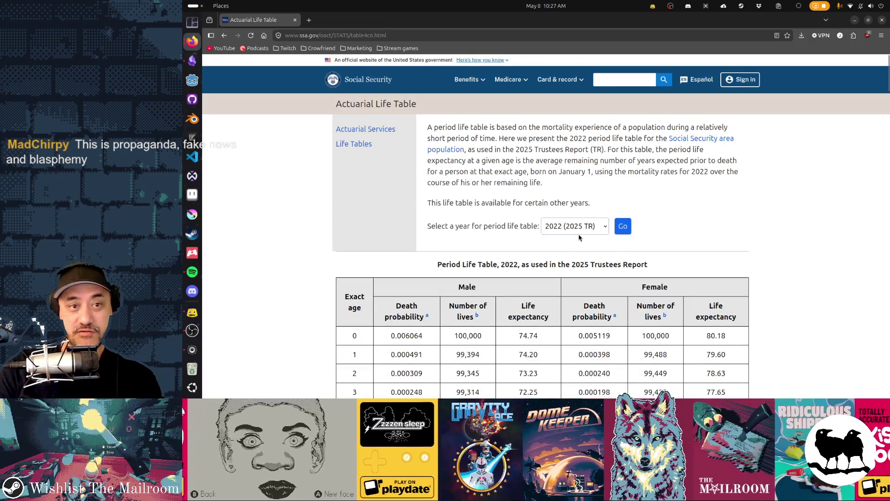
{"action": "scroll", "coordinate": [579, 238], "scroll_direction": "down", "scroll_amount": 14}
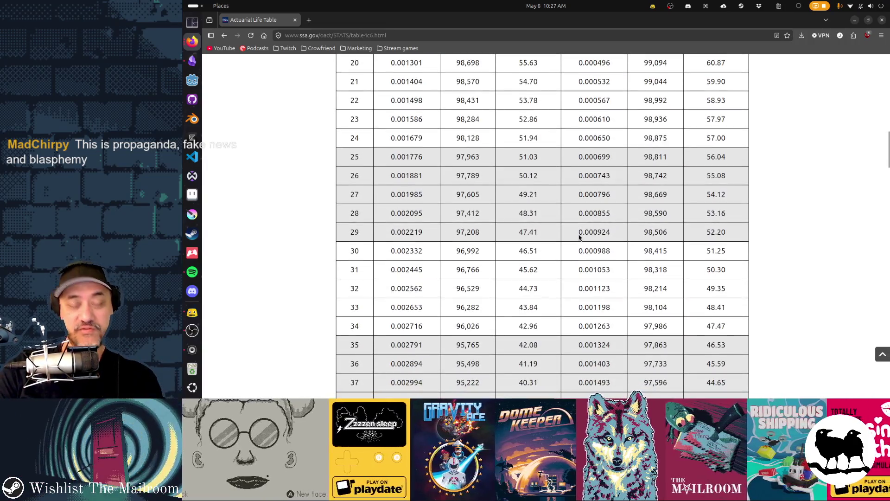
{"action": "left_click", "coordinate": [855, 20]}
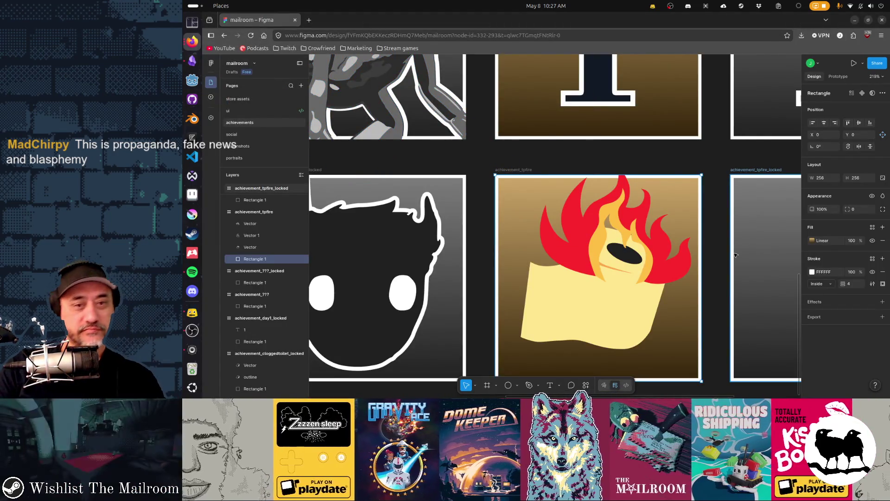
- Enter point editing on the inner yellow flame and drag its lower-left points outward and up
{"action": "scroll", "coordinate": [585, 265], "scroll_direction": "right", "scroll_amount": 3}
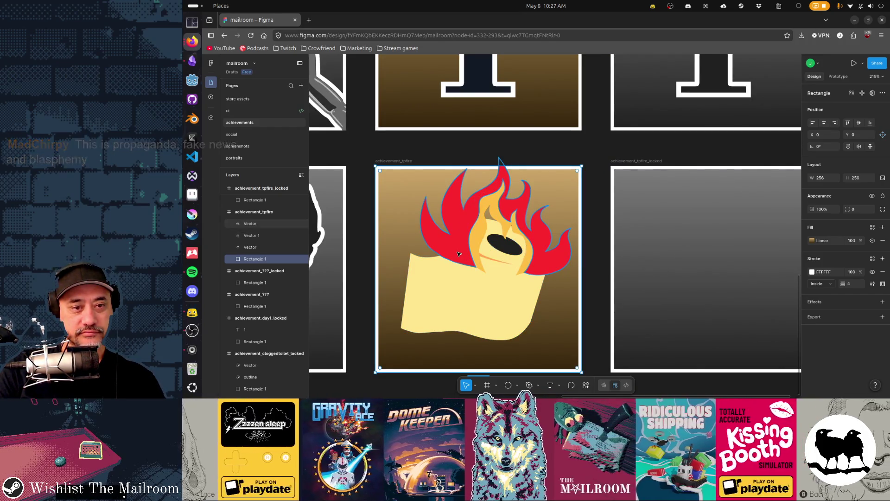
{"action": "double_click", "coordinate": [459, 253]}
{"action": "key", "text": "Escape"}
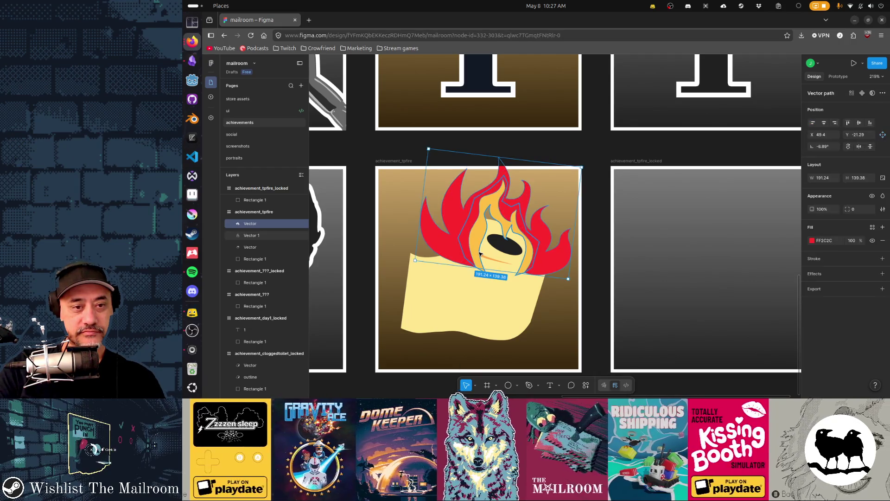
{"action": "scroll", "coordinate": [480, 254], "scroll_direction": "up", "scroll_amount": 5}
{"action": "left_click", "coordinate": [478, 270]}
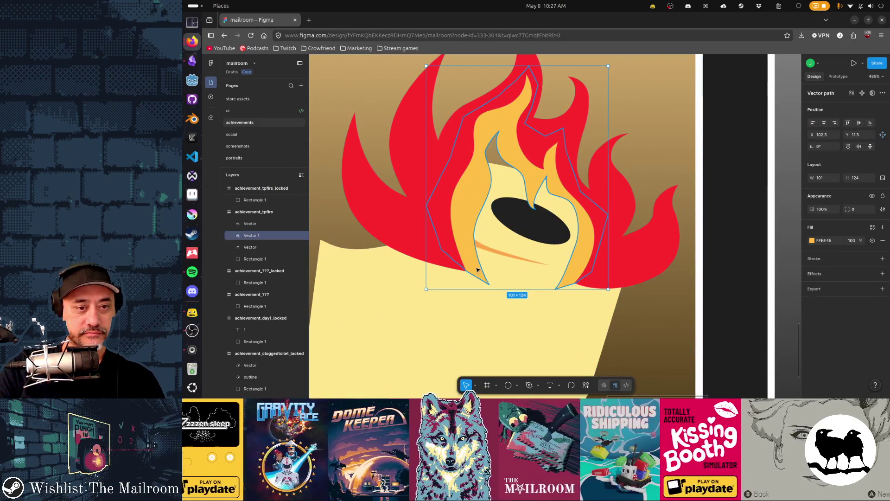
{"action": "double_click", "coordinate": [479, 272]}
{"action": "left_click_drag", "start_coordinate": [468, 274], "coordinate": [454, 265]}
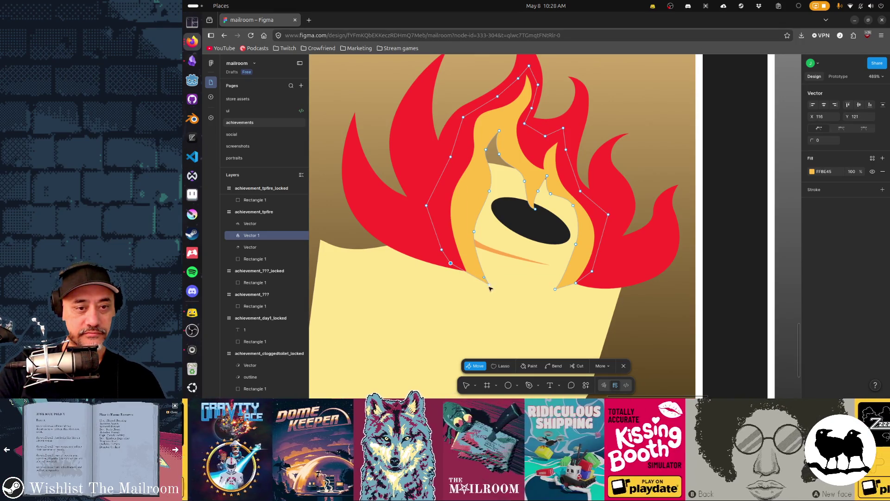
{"action": "left_click_drag", "start_coordinate": [490, 288], "coordinate": [478, 292]}
{"action": "left_click_drag", "start_coordinate": [480, 290], "coordinate": [489, 254]}
{"action": "mouse_move", "coordinate": [480, 290]}
{"action": "left_mouse_down"}
{"action": "mouse_move", "coordinate": [463, 263]}
{"action": "mouse_move", "coordinate": [471, 294]}
{"action": "mouse_move", "coordinate": [455, 260]}
{"action": "mouse_move", "coordinate": [418, 244]}
{"action": "left_mouse_up"}
- Fine-tune the flame's bottom tip point and its curve, leaving the flame at 105.5 × 124
{"action": "left_click", "coordinate": [464, 264]}
{"action": "left_click", "coordinate": [456, 266]}
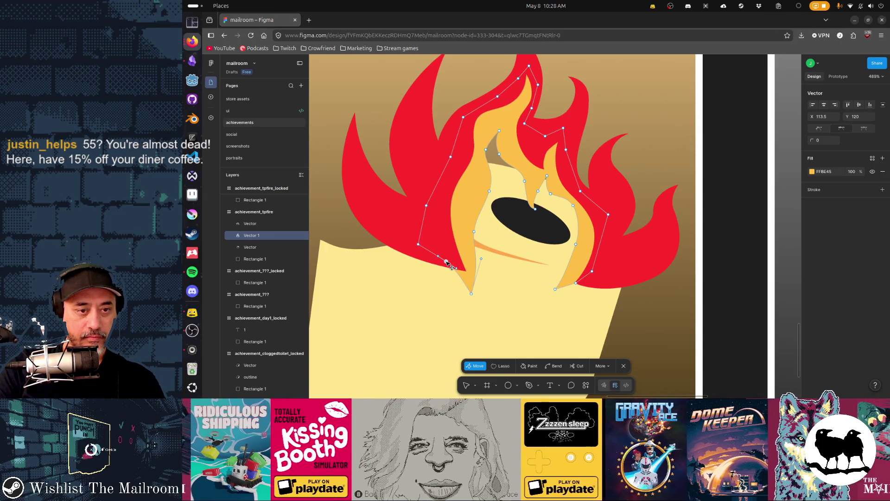
{"action": "left_click", "coordinate": [472, 292]}
{"action": "left_click_drag", "start_coordinate": [477, 294], "coordinate": [475, 291]}
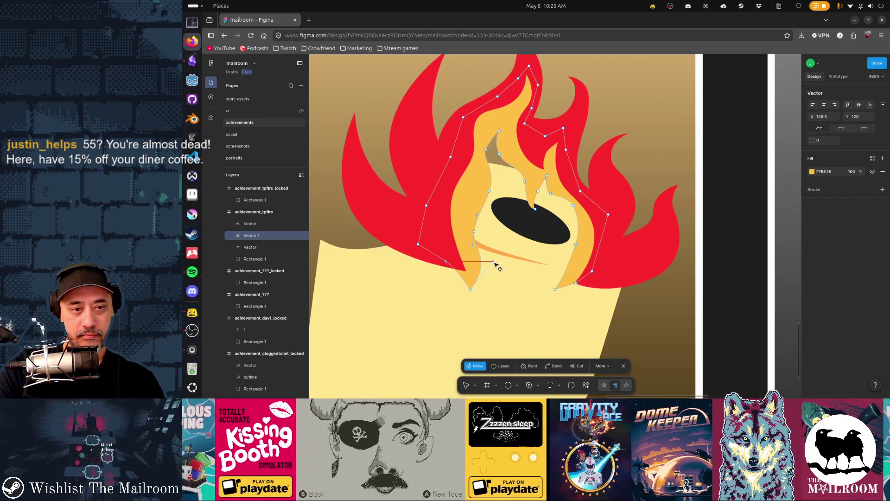
{"action": "left_click", "coordinate": [481, 255]}
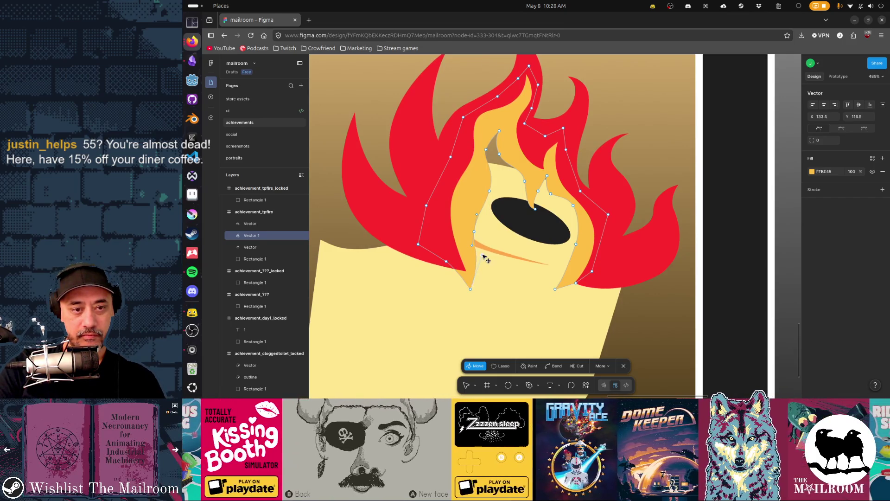
{"action": "left_click", "coordinate": [472, 290]}
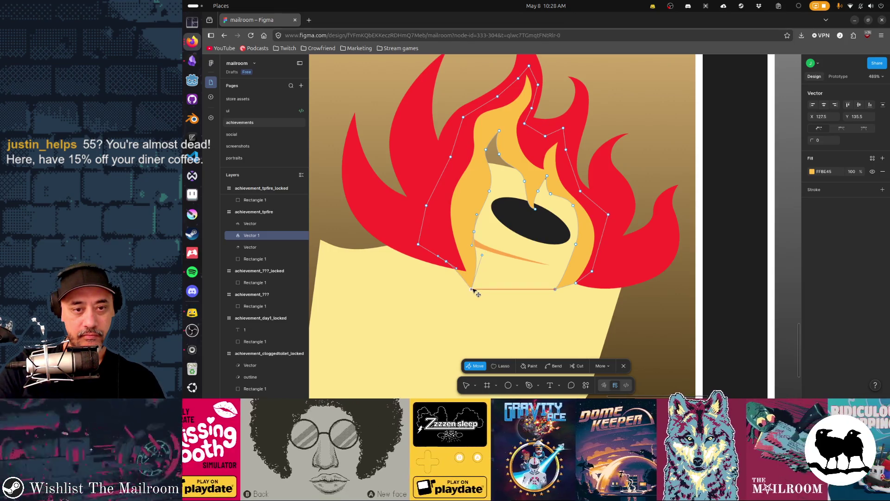
{"action": "left_click_drag", "start_coordinate": [473, 291], "coordinate": [475, 290]}
{"action": "key", "text": "ctrl+a"}
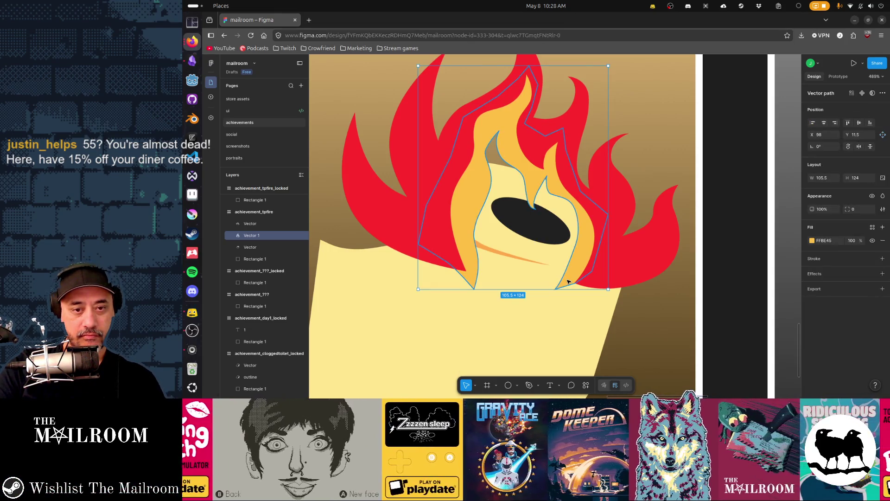
- Move the orange flame's lower-right point down and right, and give it curve handles
{"action": "key", "text": "Escape"}
{"action": "key", "text": "ctrl"}
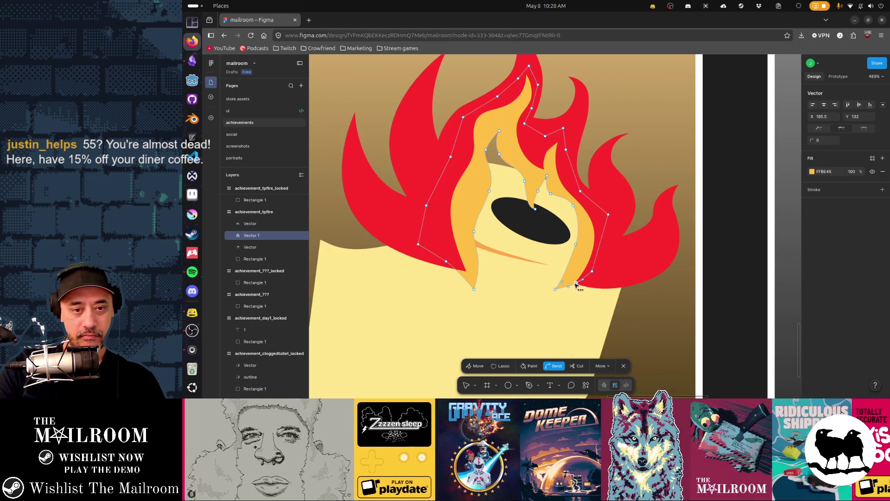
{"action": "mouse_move", "coordinate": [576, 283]}
{"action": "left_mouse_down"}
{"action": "mouse_move", "coordinate": [589, 281]}
{"action": "mouse_move", "coordinate": [612, 239]}
{"action": "left_mouse_up"}
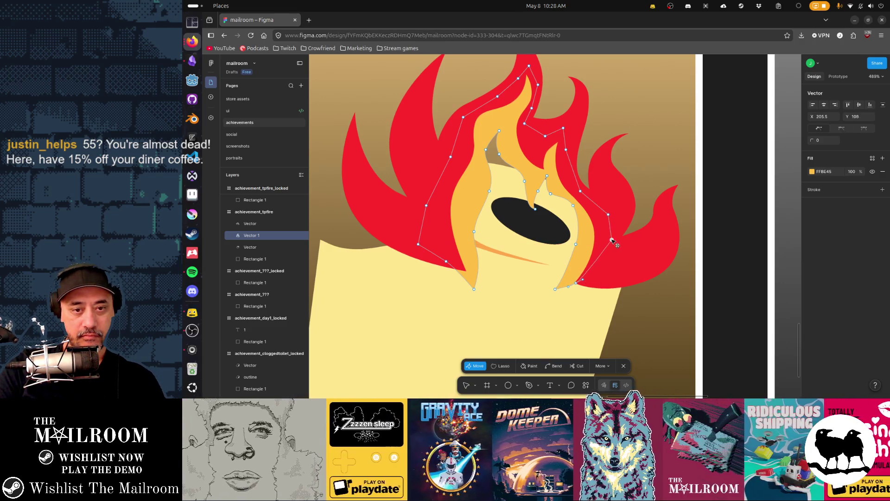
{"action": "left_click", "coordinate": [596, 278]}
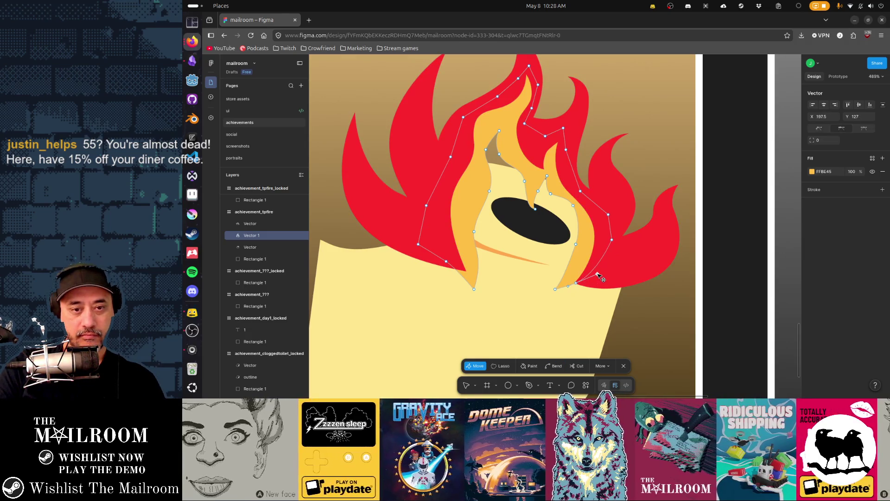
{"action": "left_click", "coordinate": [576, 283]}
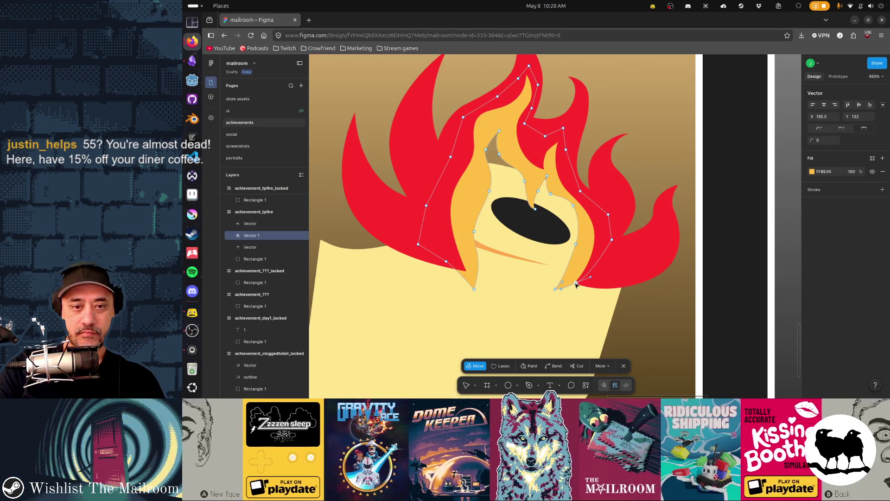
{"action": "mouse_move", "coordinate": [575, 283]}
{"action": "left_mouse_down"}
{"action": "mouse_move", "coordinate": [598, 296]}
{"action": "mouse_move", "coordinate": [583, 292]}
{"action": "mouse_move", "coordinate": [596, 305]}
{"action": "mouse_move", "coordinate": [607, 290]}
{"action": "mouse_move", "coordinate": [546, 302]}
{"action": "mouse_move", "coordinate": [566, 308]}
{"action": "mouse_move", "coordinate": [553, 294]}
{"action": "left_mouse_up"}
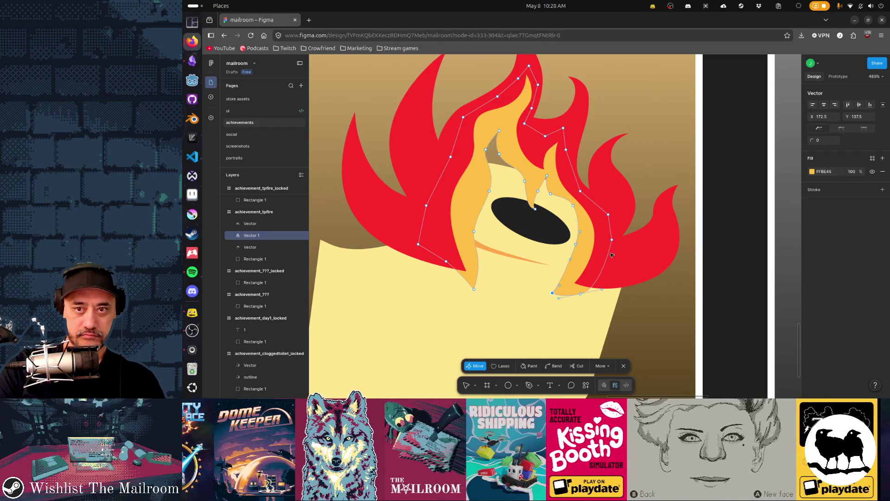
{"action": "left_click", "coordinate": [820, 133]}
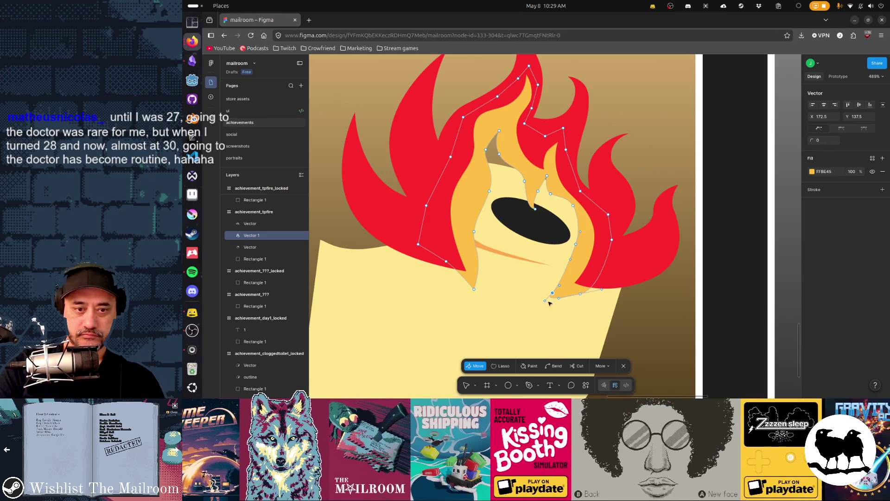
- Reposition the flame's lower points and adjust the curve along its right edge
{"action": "mouse_move", "coordinate": [551, 298]}
{"action": "left_mouse_down"}
{"action": "mouse_move", "coordinate": [609, 288]}
{"action": "mouse_move", "coordinate": [626, 271]}
{"action": "left_mouse_up"}
{"action": "left_click", "coordinate": [555, 295]}
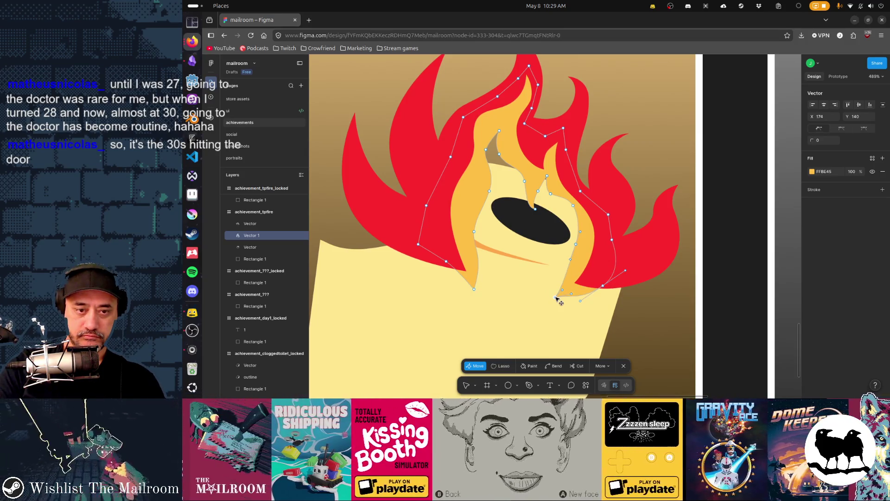
{"action": "mouse_move", "coordinate": [562, 290]}
{"action": "left_mouse_down"}
{"action": "mouse_move", "coordinate": [548, 271]}
{"action": "mouse_move", "coordinate": [574, 298]}
{"action": "mouse_move", "coordinate": [560, 298]}
{"action": "mouse_move", "coordinate": [555, 267]}
{"action": "left_mouse_up"}
{"action": "left_click", "coordinate": [571, 293]}
{"action": "left_click", "coordinate": [603, 285]}
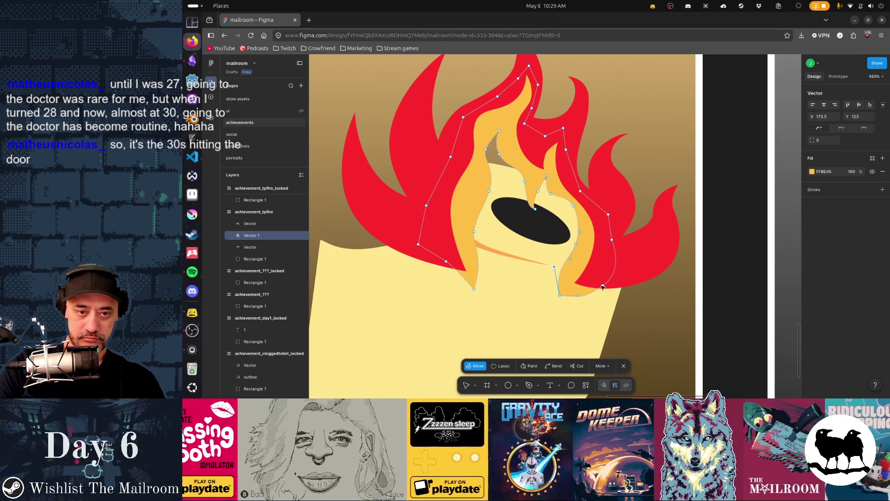
{"action": "mouse_move", "coordinate": [615, 278]}
{"action": "left_mouse_down"}
{"action": "mouse_move", "coordinate": [630, 271]}
{"action": "mouse_move", "coordinate": [591, 278]}
{"action": "mouse_move", "coordinate": [563, 298]}
{"action": "mouse_move", "coordinate": [613, 286]}
{"action": "left_mouse_up"}
- Nudge the orange flame's bottom-right point slightly up and right, then finish point editing
{"action": "left_click", "coordinate": [606, 282]}
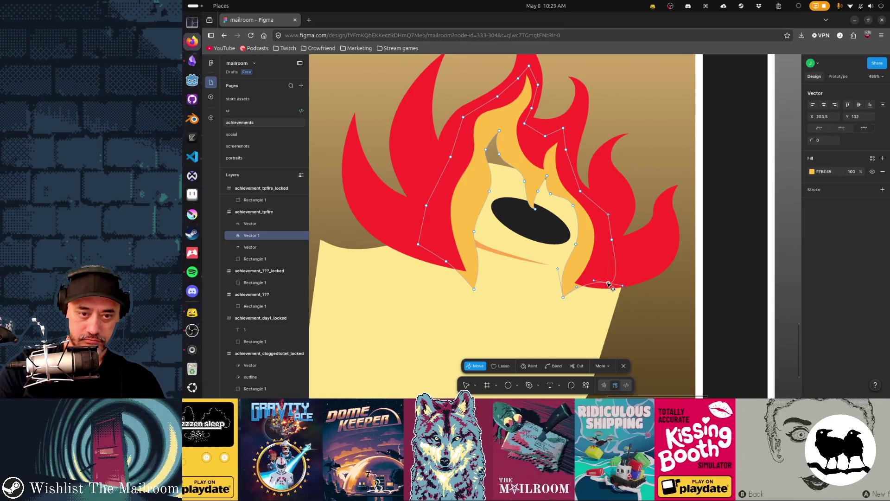
{"action": "left_click", "coordinate": [573, 288]}
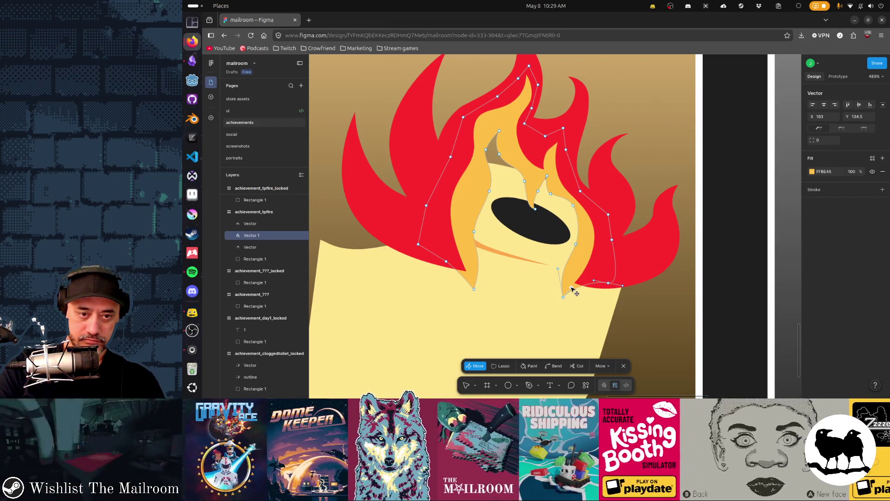
{"action": "left_click", "coordinate": [623, 286]}
{"action": "left_click_drag", "start_coordinate": [622, 287], "coordinate": [624, 281]}
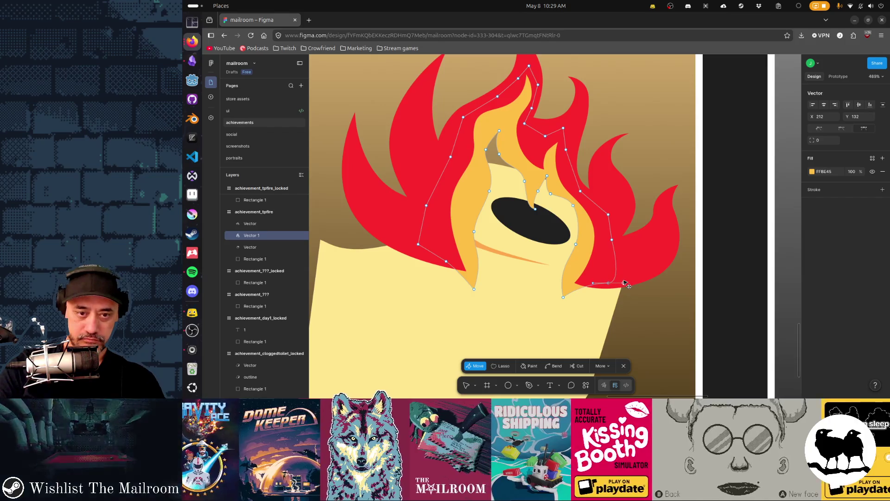
{"action": "key", "text": "Escape"}
- Zoom out to about 204% and centre the achievement_tpfire tile in view
{"action": "left_click", "coordinate": [660, 304]}
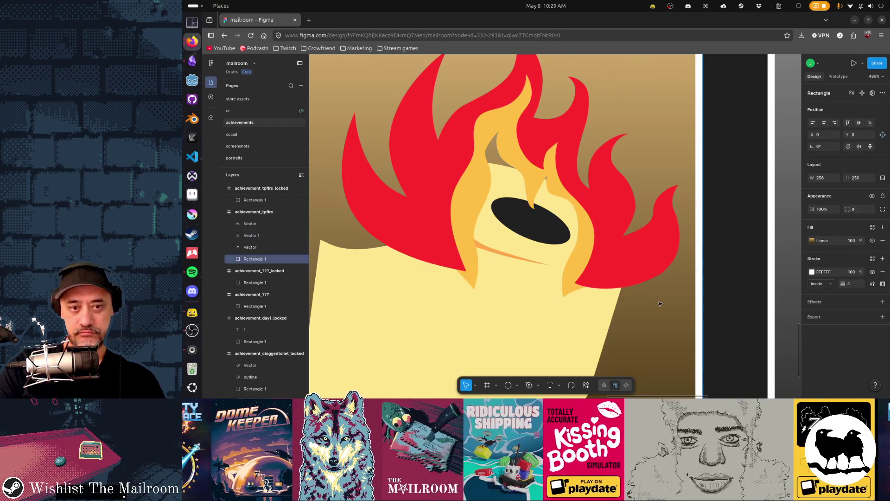
{"action": "scroll", "coordinate": [638, 322], "scroll_direction": "down", "scroll_amount": 5, "text": "ctrl"}
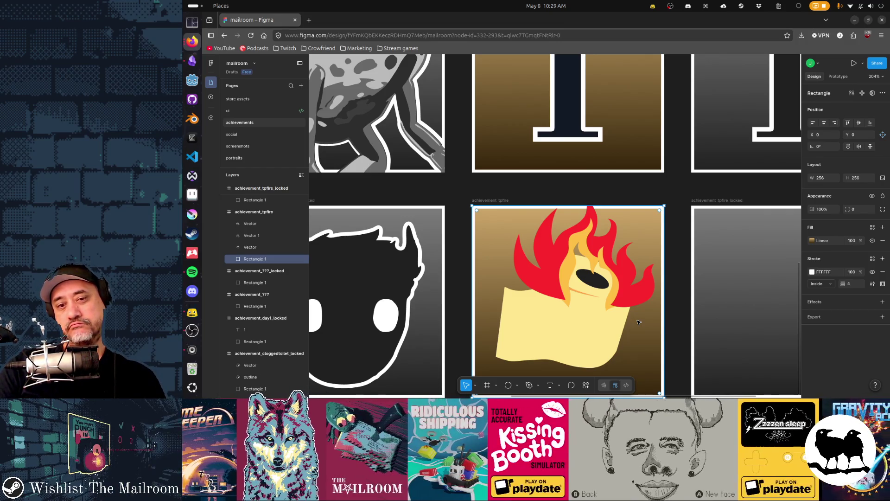
{"action": "left_click_drag", "start_coordinate": [638, 322], "coordinate": [613, 328]}
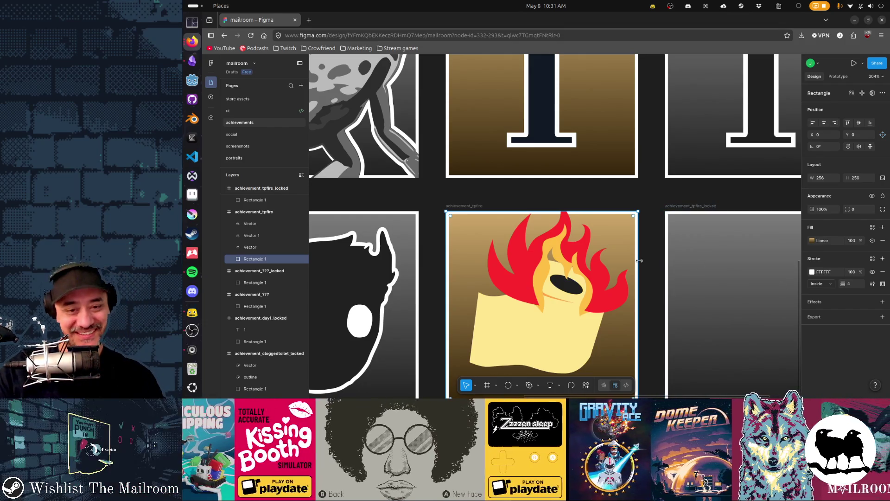
- Pull the orange flame's bottom tip up, then curve and nudge its lower-left tip upward
{"action": "double_click", "coordinate": [529, 299]}
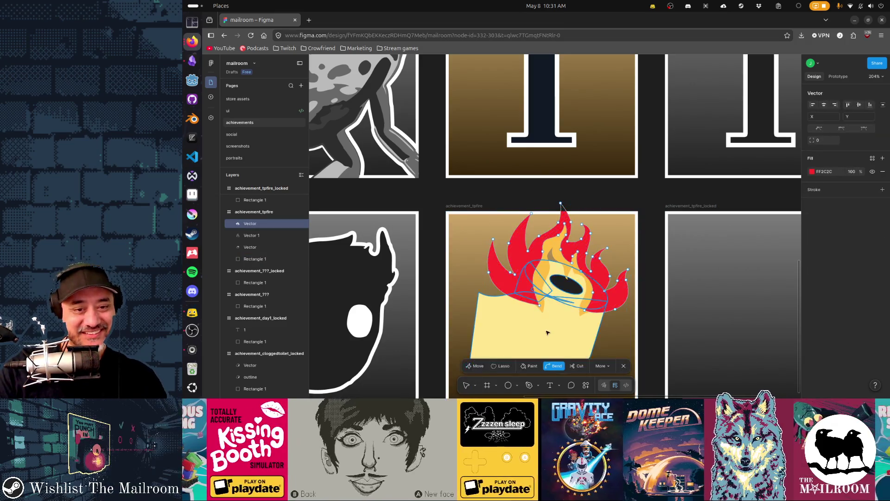
{"action": "scroll", "coordinate": [533, 278], "scroll_direction": "up", "scroll_amount": 5}
{"action": "double_click", "coordinate": [536, 262]}
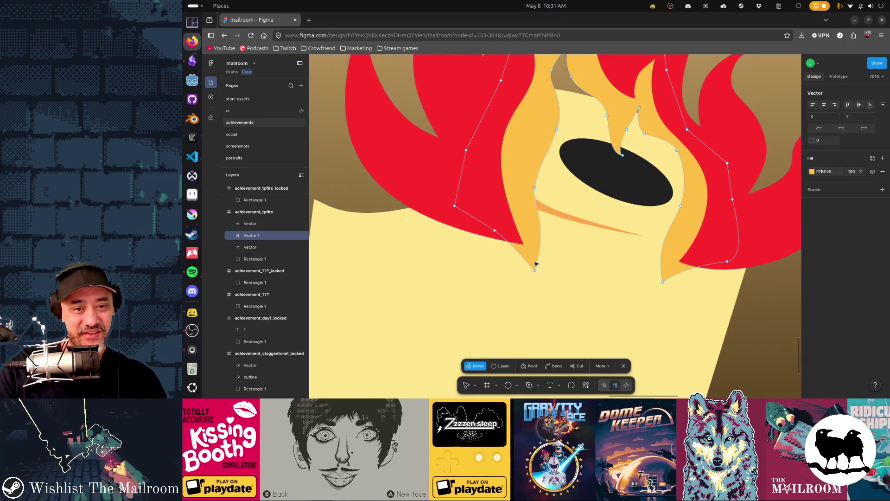
{"action": "mouse_move", "coordinate": [535, 272]}
{"action": "left_mouse_down"}
{"action": "mouse_move", "coordinate": [562, 254]}
{"action": "mouse_move", "coordinate": [498, 242]}
{"action": "left_mouse_up"}
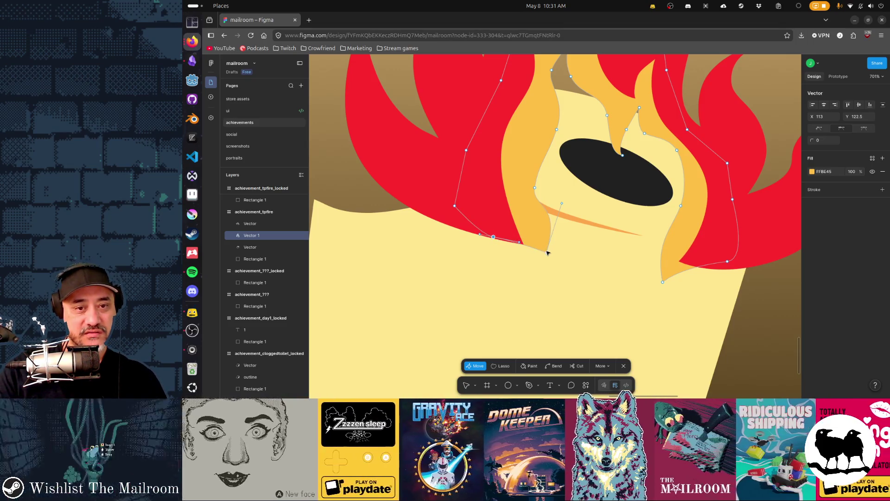
{"action": "left_click", "coordinate": [547, 252]}
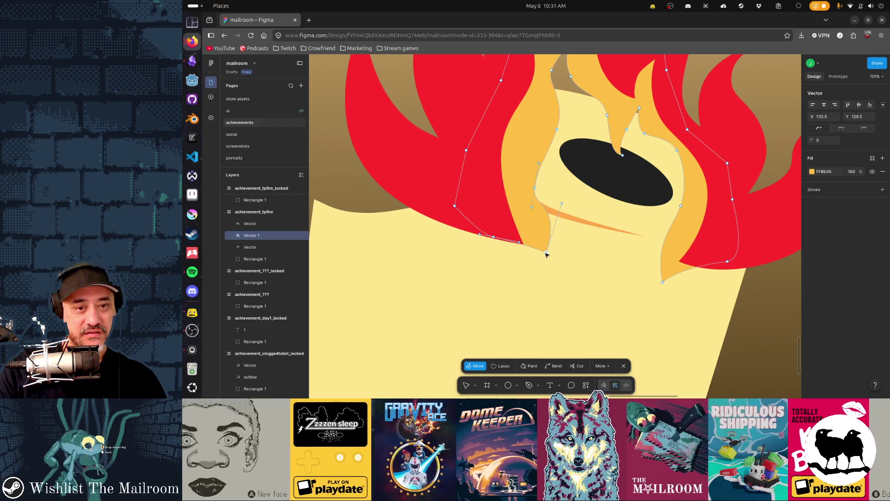
{"action": "left_click", "coordinate": [846, 131]}
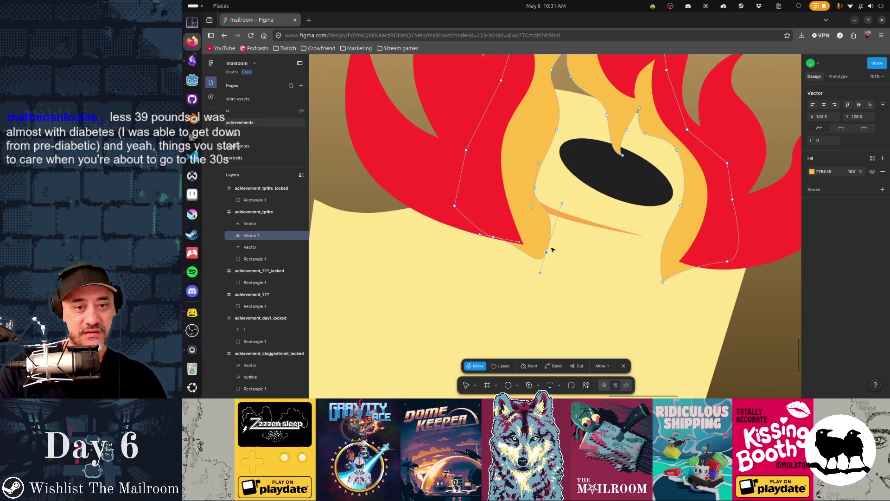
{"action": "key", "text": "Up"}
{"action": "key", "text": "Up"}
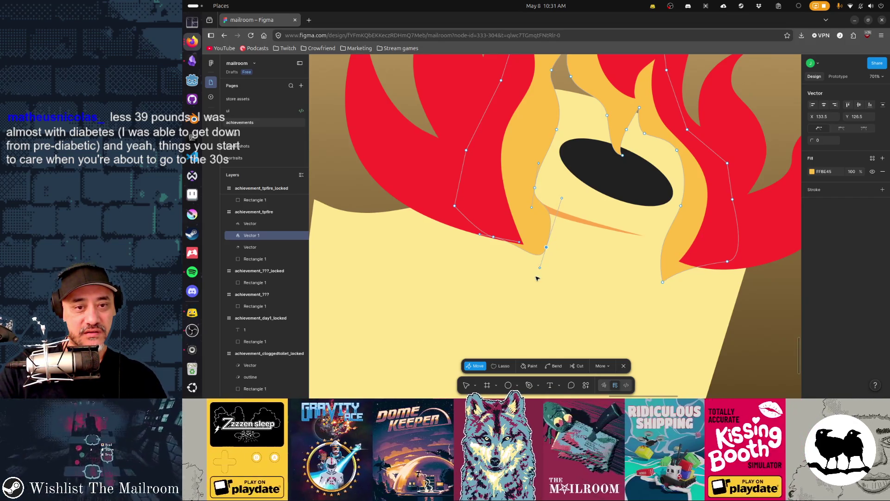
- Refine the lower-left tip by adjusting neighbouring points and the tip's curve handle
{"action": "left_click", "coordinate": [540, 268]}
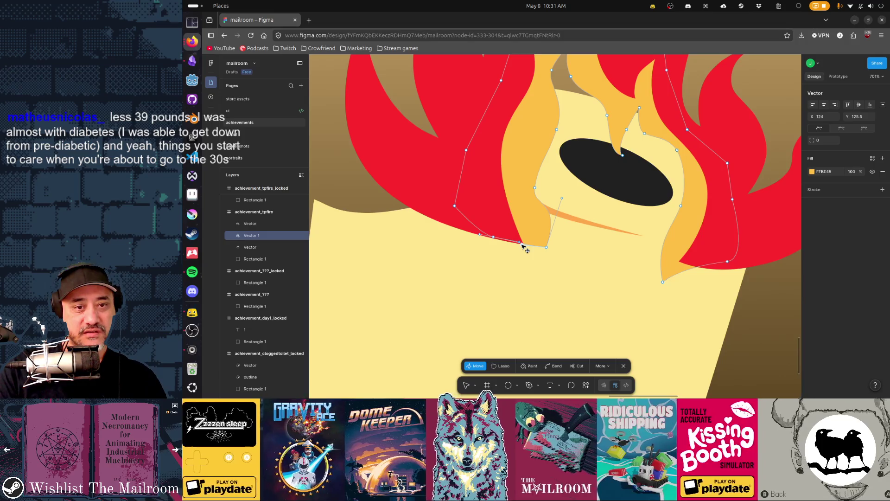
{"action": "left_click_drag", "start_coordinate": [528, 244], "coordinate": [536, 251]}
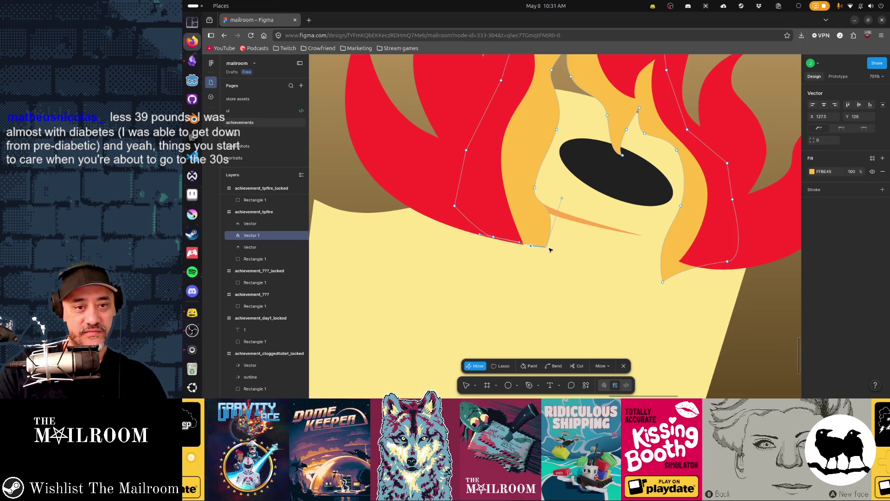
{"action": "key", "text": "Down"}
{"action": "key", "text": "Down"}
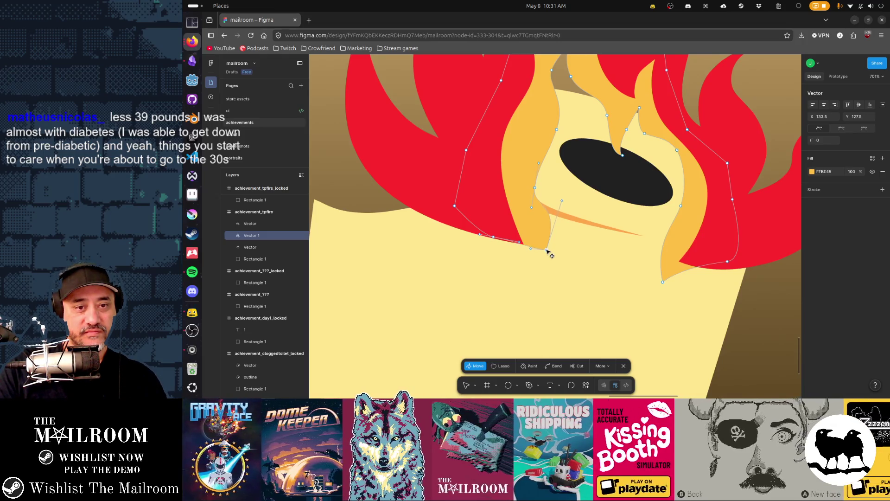
{"action": "left_click", "coordinate": [522, 246]}
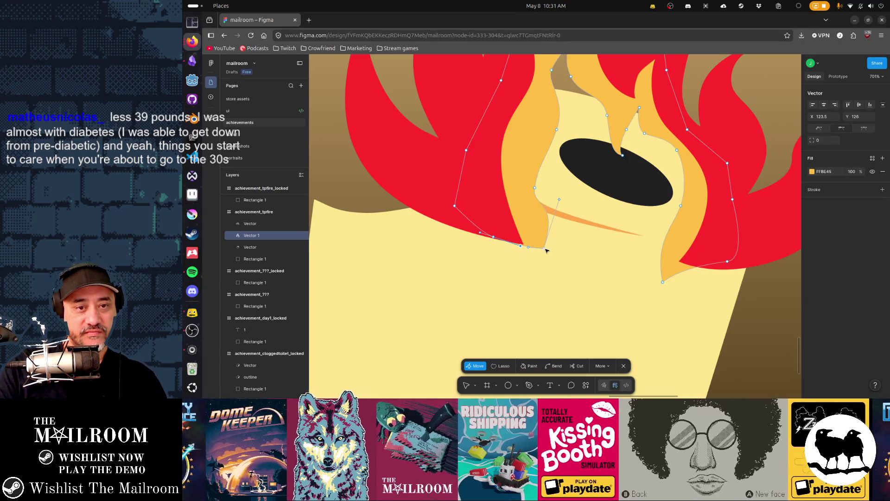
{"action": "left_click", "coordinate": [543, 249]}
{"action": "left_click_drag", "start_coordinate": [549, 251], "coordinate": [551, 249]}
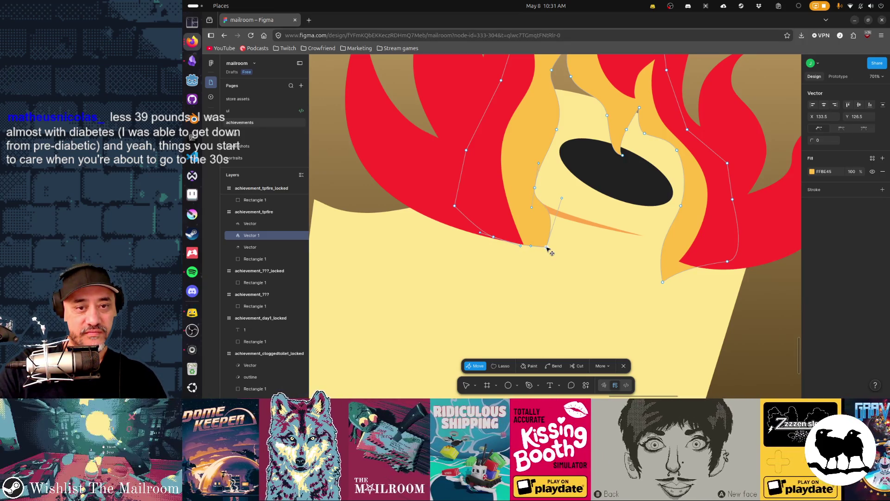
{"action": "mouse_move", "coordinate": [561, 198]}
{"action": "left_mouse_down"}
{"action": "mouse_move", "coordinate": [547, 213]}
{"action": "mouse_move", "coordinate": [566, 199]}
{"action": "mouse_move", "coordinate": [572, 206]}
{"action": "left_mouse_up"}
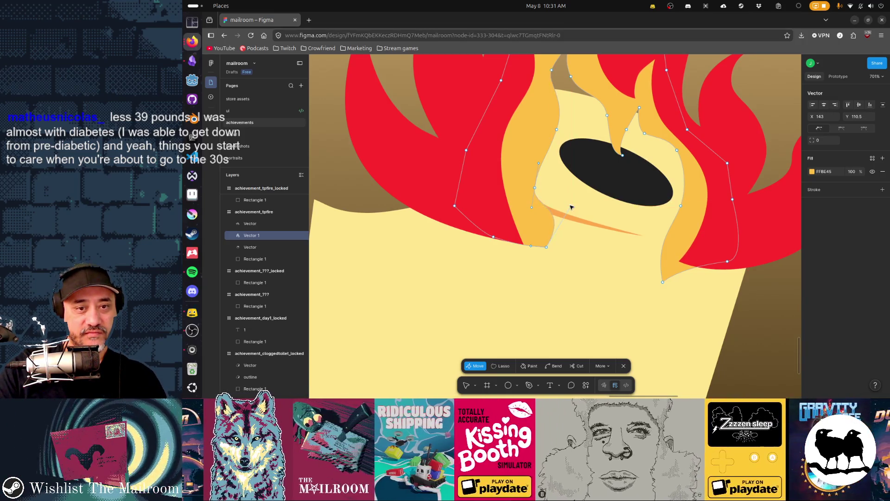
- Raise the lower-right tip point and pull the next point down-right to sharpen it
{"action": "left_click", "coordinate": [664, 283]}
{"action": "left_click_drag", "start_coordinate": [663, 283], "coordinate": [667, 259]}
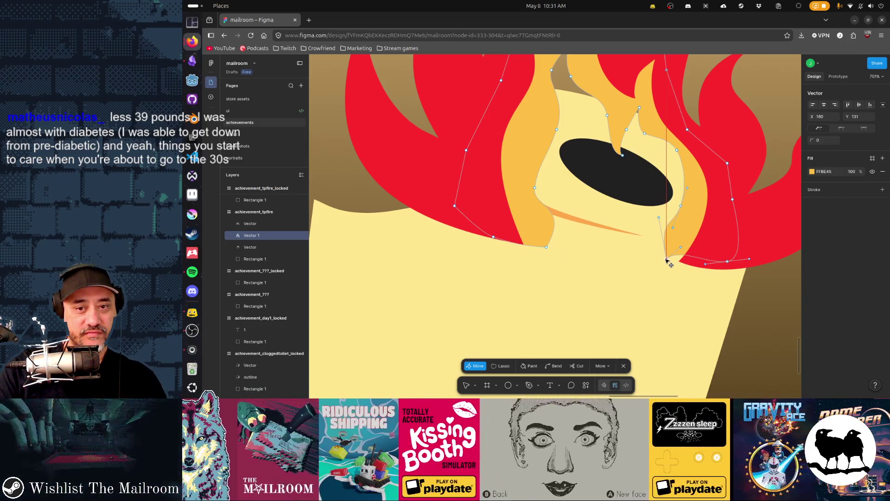
{"action": "mouse_move", "coordinate": [684, 255]}
{"action": "left_mouse_down"}
{"action": "mouse_move", "coordinate": [692, 264]}
{"action": "mouse_move", "coordinate": [728, 268]}
{"action": "left_mouse_up"}
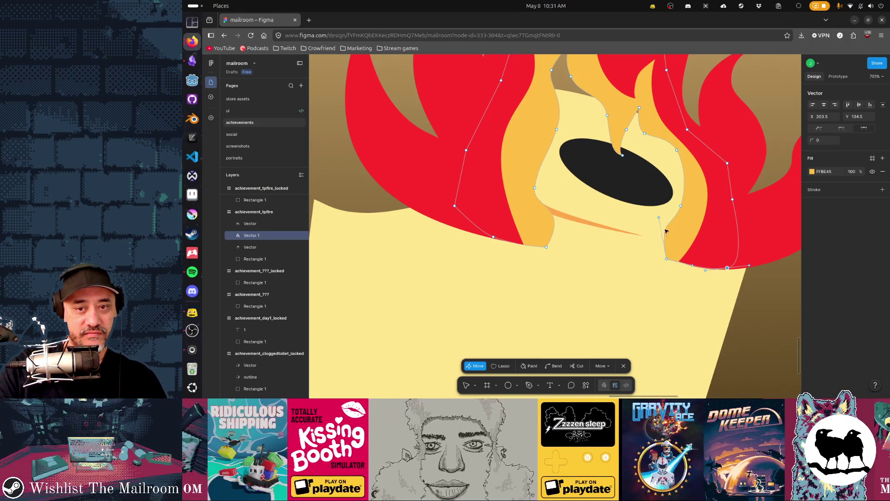
{"action": "key", "text": "Escape"}
{"action": "key", "text": "Escape"}
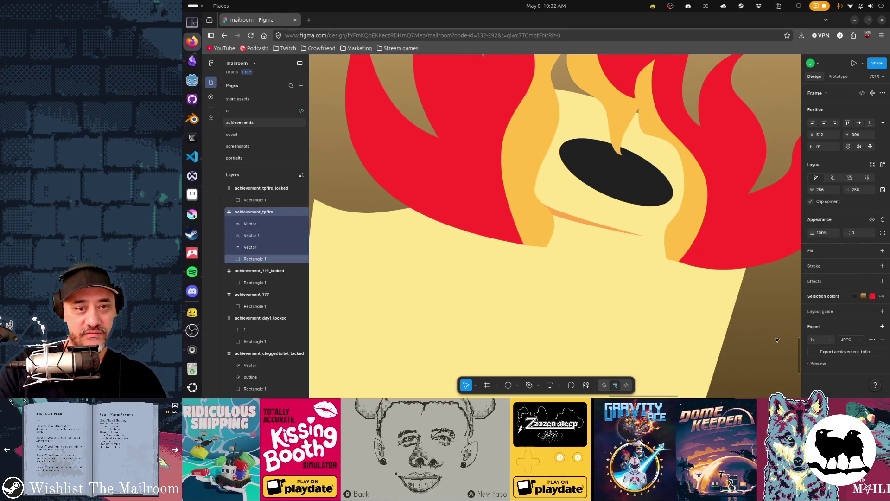
- Move the orange flame's two upper inner tip points down and right
{"action": "scroll", "coordinate": [743, 353], "scroll_direction": "up", "scroll_amount": 2}
{"action": "scroll", "coordinate": [742, 353], "scroll_direction": "right", "scroll_amount": 1}
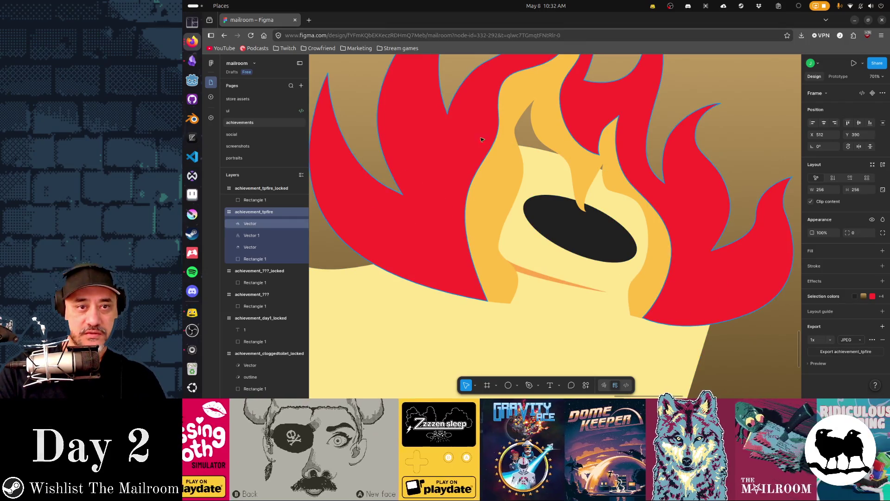
{"action": "double_click", "coordinate": [512, 156]}
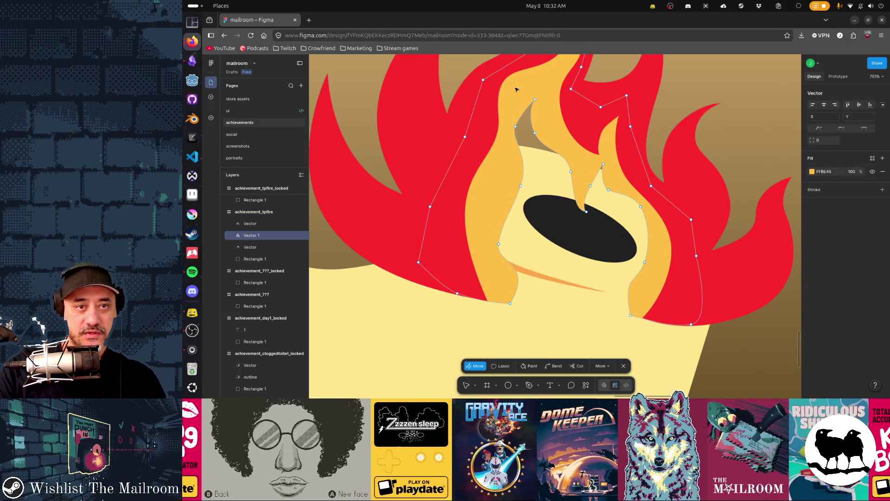
{"action": "left_click_drag", "start_coordinate": [512, 89], "coordinate": [546, 135]}
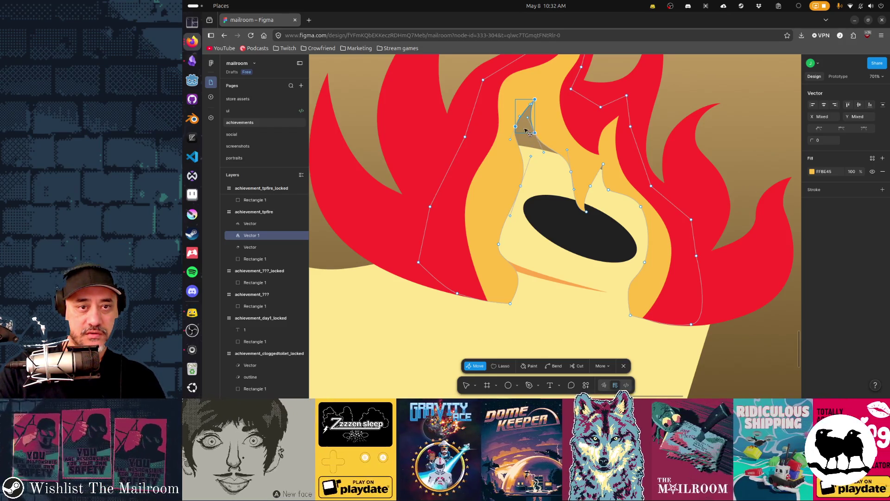
{"action": "left_click_drag", "start_coordinate": [526, 131], "coordinate": [531, 144]}
- Shift the remaining inner tip points above the roll's hole down and right
{"action": "left_click", "coordinate": [572, 172]}
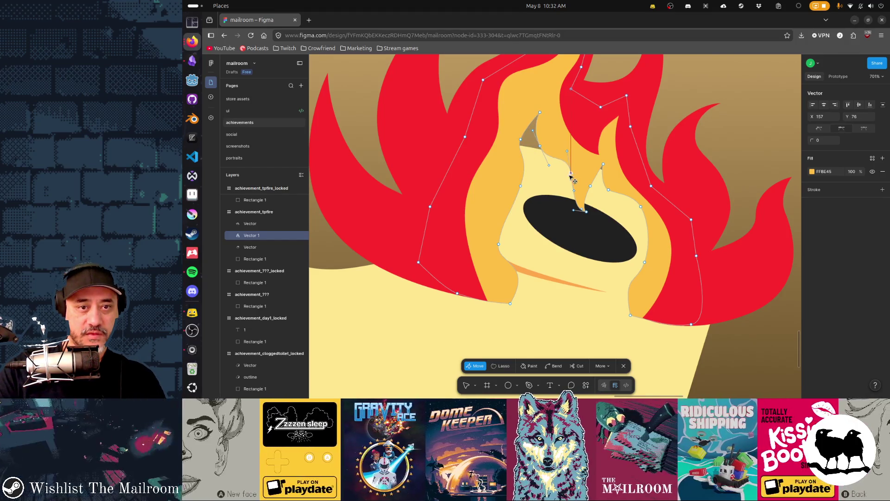
{"action": "mouse_move", "coordinate": [570, 176]}
{"action": "left_mouse_down"}
{"action": "mouse_move", "coordinate": [582, 159]}
{"action": "mouse_move", "coordinate": [617, 193]}
{"action": "left_mouse_up"}
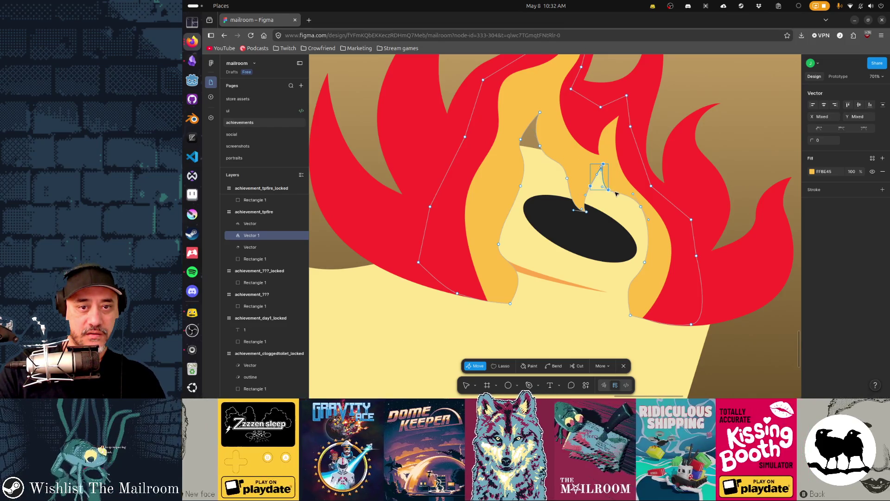
{"action": "left_click", "coordinate": [587, 212], "text": "shift"}
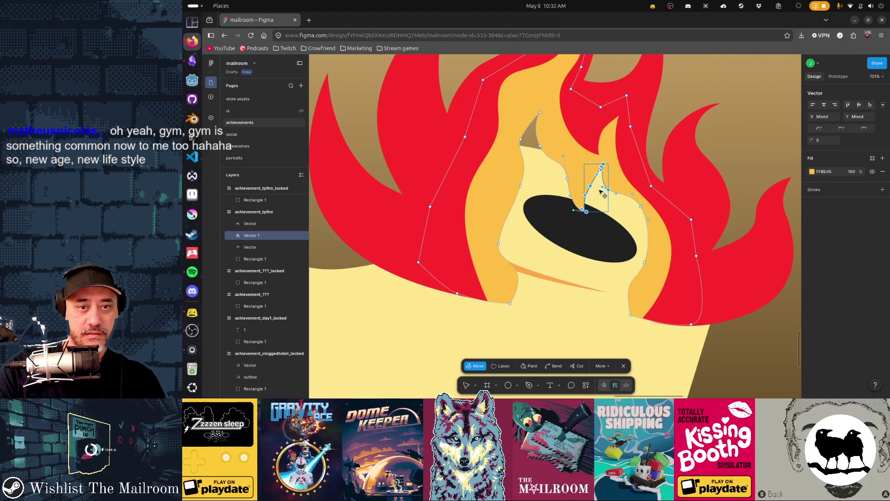
{"action": "left_click_drag", "start_coordinate": [601, 191], "coordinate": [607, 198]}
{"action": "key", "text": "Escape"}
{"action": "key", "text": "Escape"}
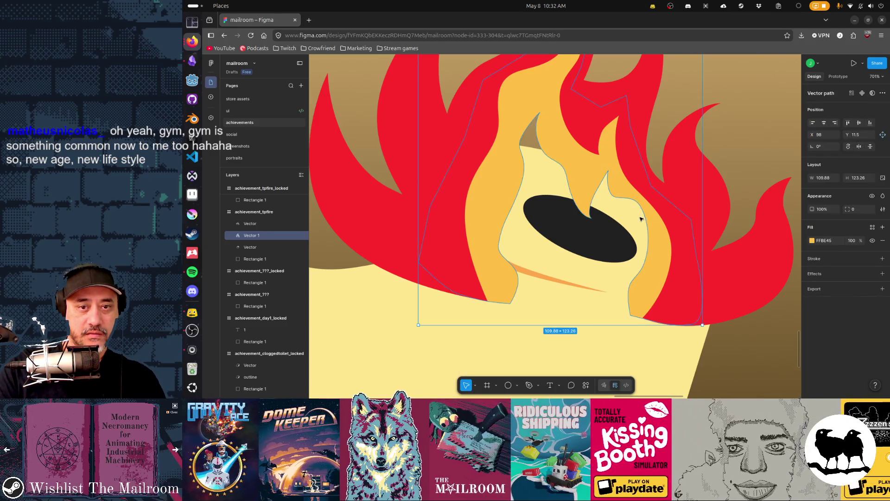
- Reshape the right-edge curve so the lower-right point meets the red flame at X 184.5, Y 132
{"action": "double_click", "coordinate": [646, 211]}
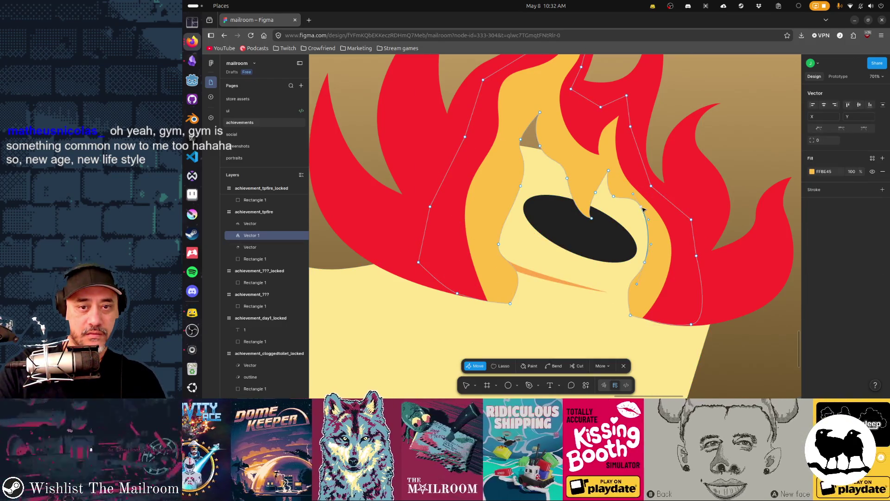
{"action": "left_click_drag", "start_coordinate": [646, 224], "coordinate": [648, 223]}
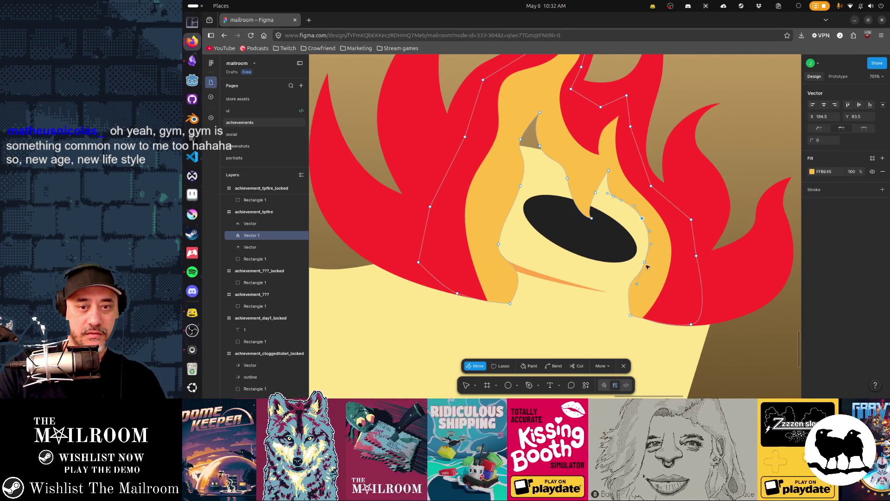
{"action": "left_click_drag", "start_coordinate": [645, 264], "coordinate": [620, 295]}
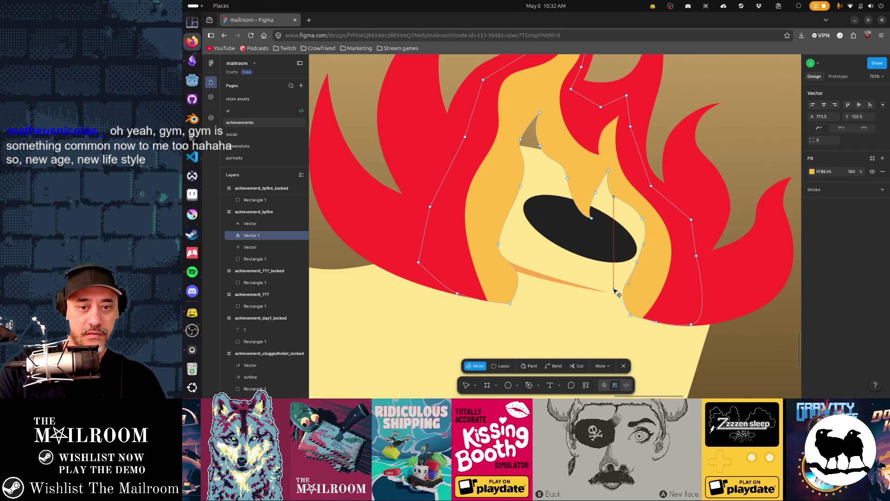
{"action": "left_click_drag", "start_coordinate": [634, 319], "coordinate": [646, 322]}
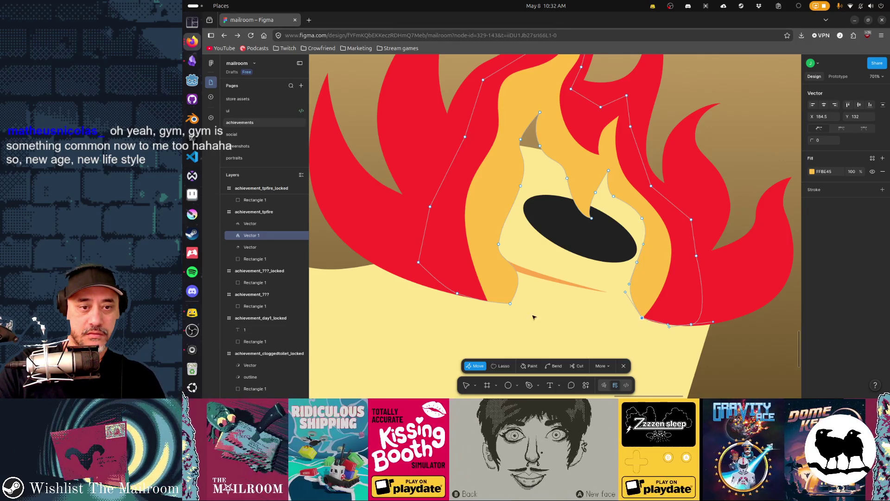
- Move the orange flame's lower-left point to X 105, Y 119.5 and lower-right to X 200, Y 127.5
{"action": "left_click_drag", "start_coordinate": [511, 304], "coordinate": [468, 296]}
{"action": "left_click", "coordinate": [485, 303]}
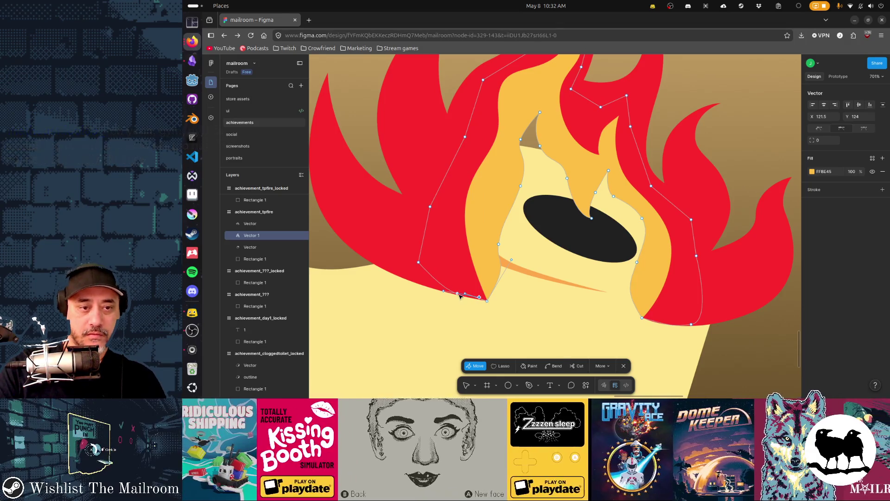
{"action": "left_click", "coordinate": [457, 294]}
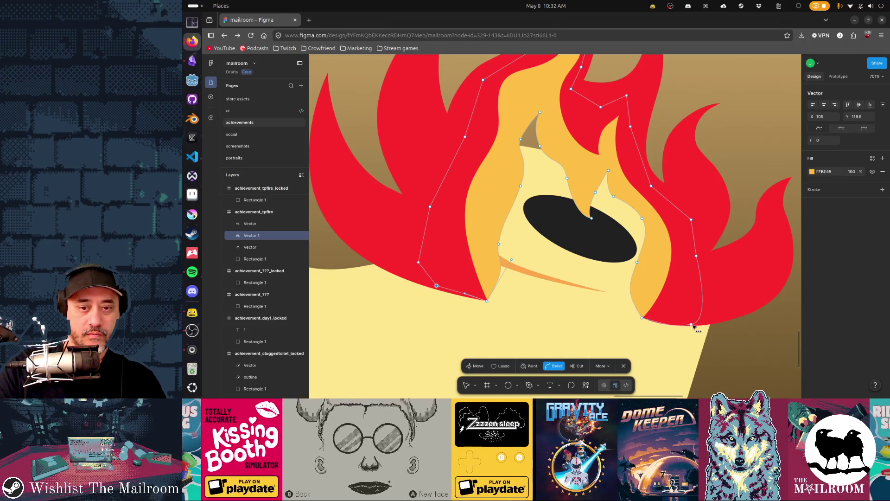
{"action": "mouse_move", "coordinate": [691, 324]}
{"action": "left_mouse_down"}
{"action": "mouse_move", "coordinate": [694, 310]}
{"action": "mouse_move", "coordinate": [683, 307]}
{"action": "left_mouse_up"}
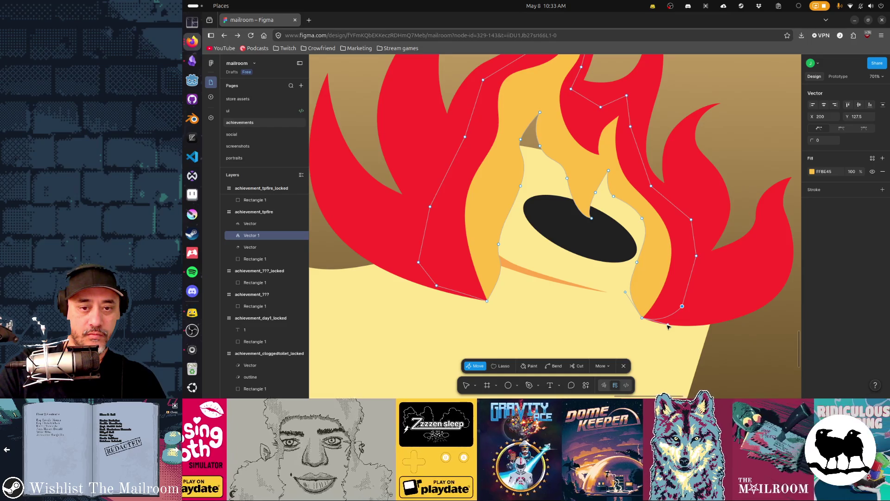
{"action": "key", "text": "Escape"}
{"action": "left_click", "coordinate": [732, 345]}
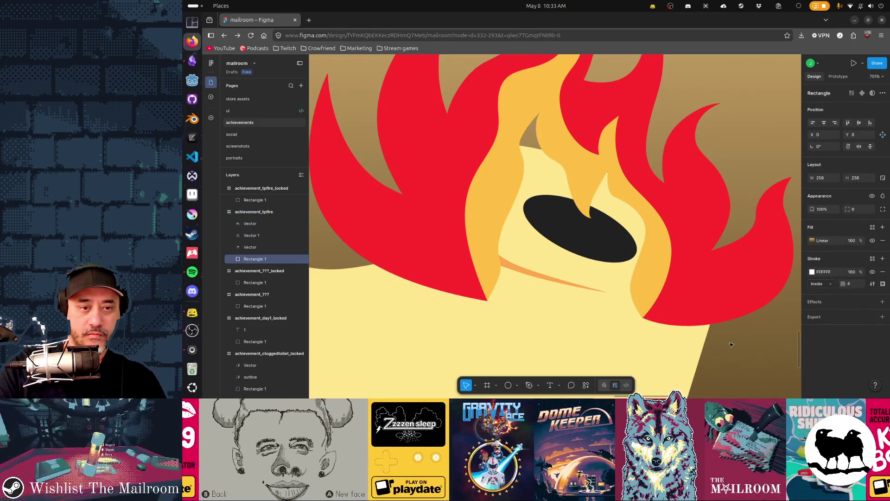
- Zoom in and move the orange flame's bottom tip to X 125, Y 125.5 onto the red tip
{"action": "left_click", "coordinate": [495, 292]}
{"action": "double_click", "coordinate": [495, 292]}
{"action": "scroll", "coordinate": [477, 320], "scroll_direction": "up", "scroll_amount": 5}
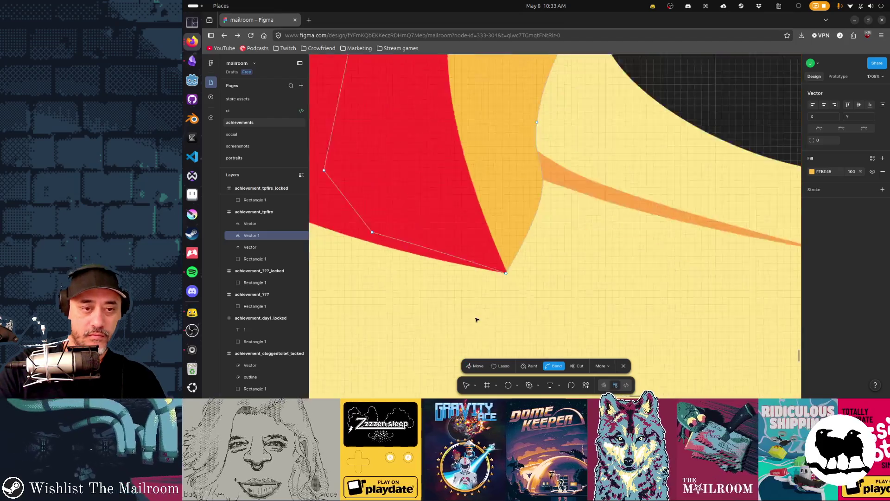
{"action": "scroll", "coordinate": [478, 318], "scroll_direction": "up", "scroll_amount": 3}
{"action": "left_click", "coordinate": [532, 236]}
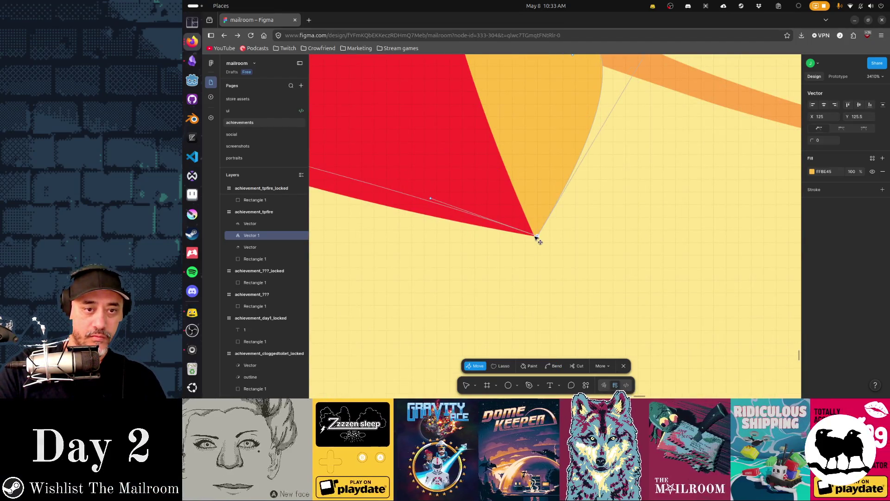
{"action": "mouse_move", "coordinate": [533, 238]}
{"action": "left_mouse_down"}
{"action": "mouse_move", "coordinate": [545, 242]}
{"action": "mouse_move", "coordinate": [536, 238]}
{"action": "mouse_move", "coordinate": [548, 228]}
{"action": "mouse_move", "coordinate": [563, 227]}
{"action": "mouse_move", "coordinate": [538, 238]}
{"action": "left_mouse_up"}
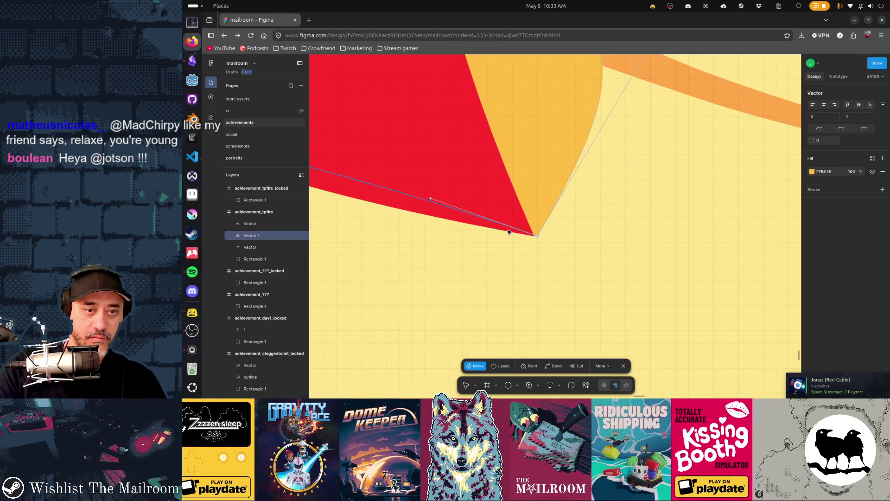
{"action": "key", "text": "Escape"}
- Enter point editing on the red flame and select its tip point
{"action": "left_click", "coordinate": [529, 238]}
{"action": "double_click", "coordinate": [538, 236]}
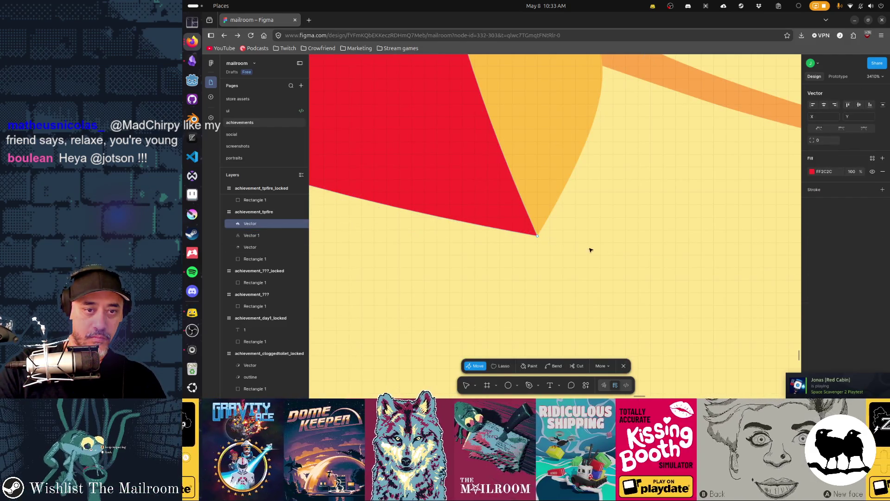
{"action": "scroll", "coordinate": [598, 297], "scroll_direction": "right", "scroll_amount": 10}
{"action": "scroll", "coordinate": [580, 273], "scroll_direction": "right", "scroll_amount": 5}
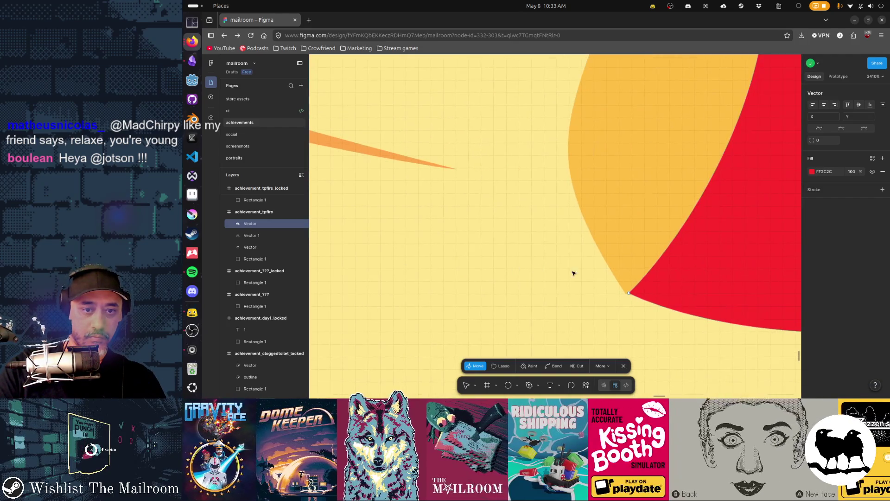
{"action": "key", "text": "Escape"}
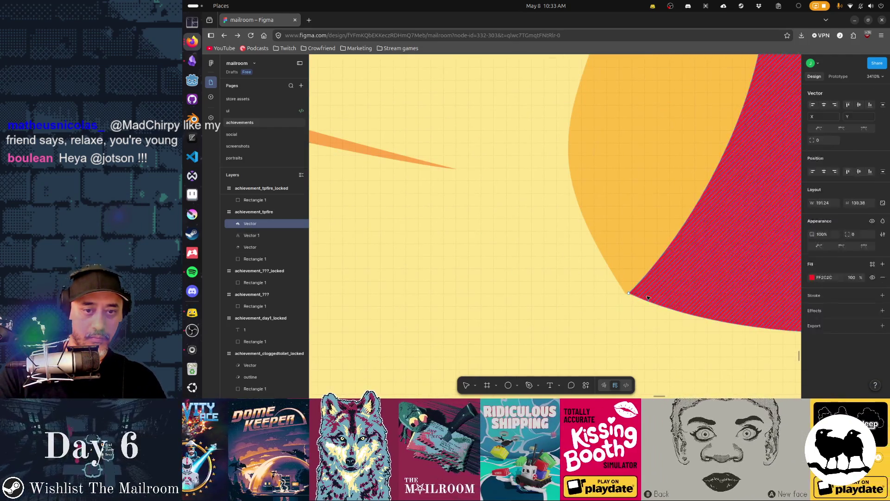
{"action": "double_click", "coordinate": [631, 296]}
{"action": "left_click", "coordinate": [626, 294]}
{"action": "key", "text": "Escape"}
{"action": "left_click", "coordinate": [619, 303]}
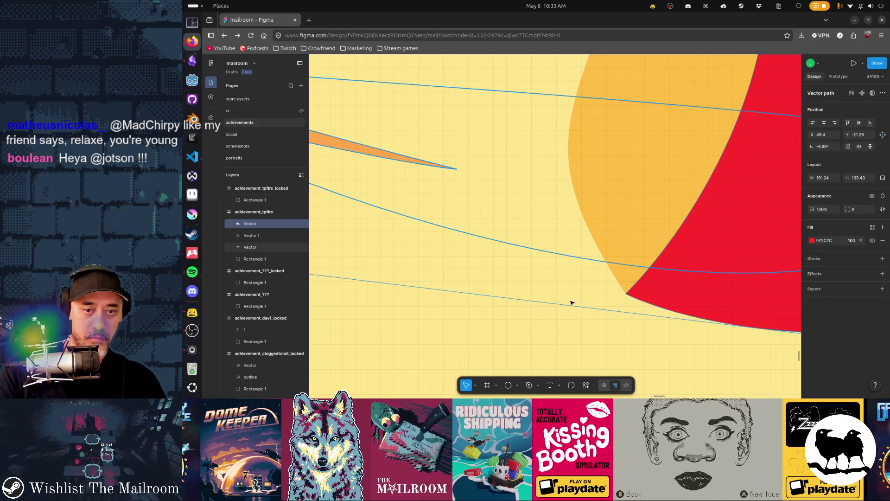
{"action": "scroll", "coordinate": [495, 284], "scroll_direction": "down", "scroll_amount": 10, "text": "ctrl"}
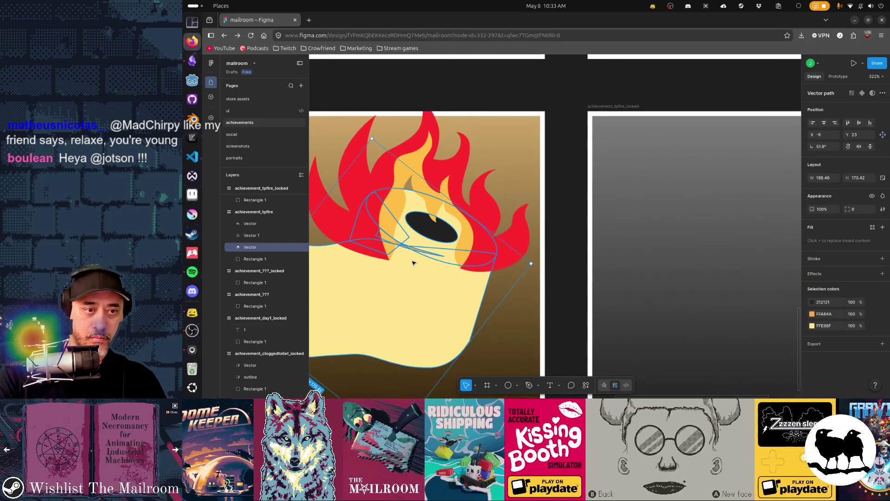
{"action": "scroll", "coordinate": [417, 260], "scroll_direction": "up", "scroll_amount": 5, "text": "ctrl"}
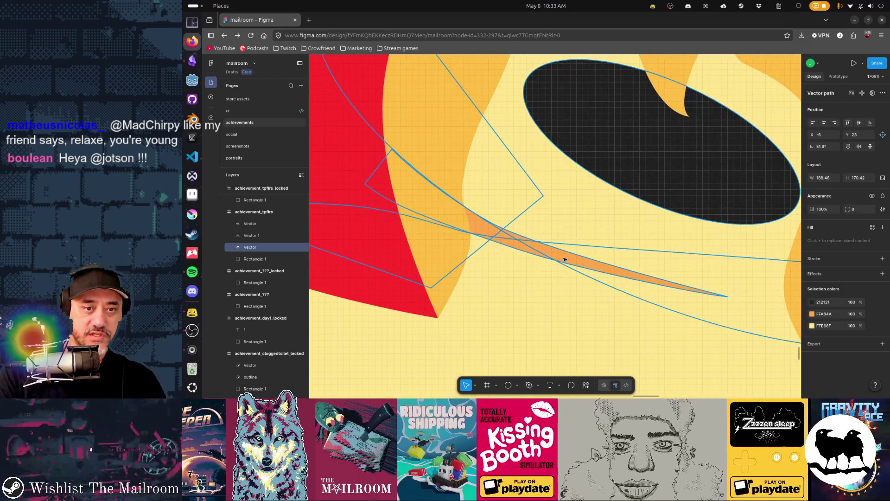
{"action": "double_click", "coordinate": [565, 260]}
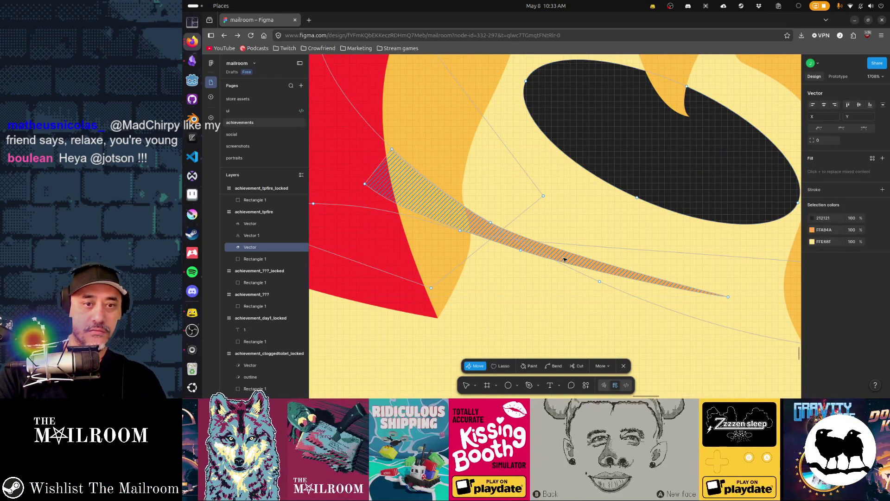
{"action": "scroll", "coordinate": [564, 260], "scroll_direction": "down", "scroll_amount": 10, "text": "ctrl"}
{"action": "scroll", "coordinate": [565, 259], "scroll_direction": "up", "scroll_amount": 5, "text": "ctrl"}
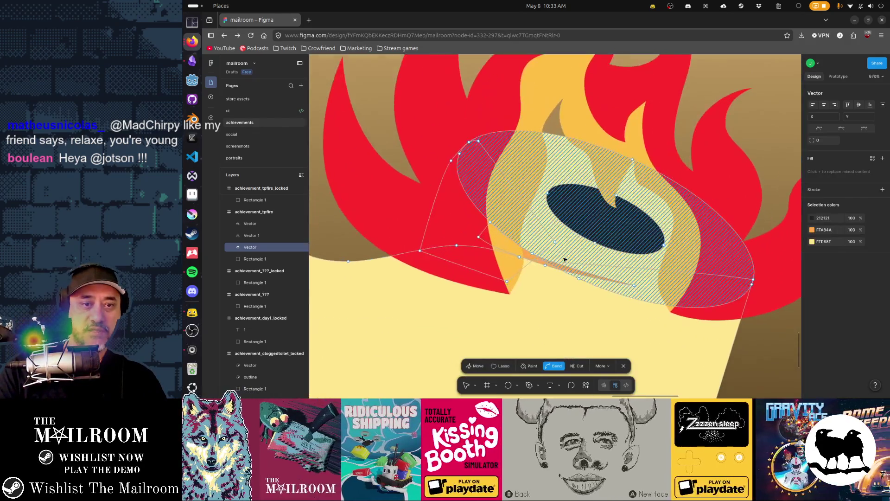
{"action": "key", "text": "Escape"}
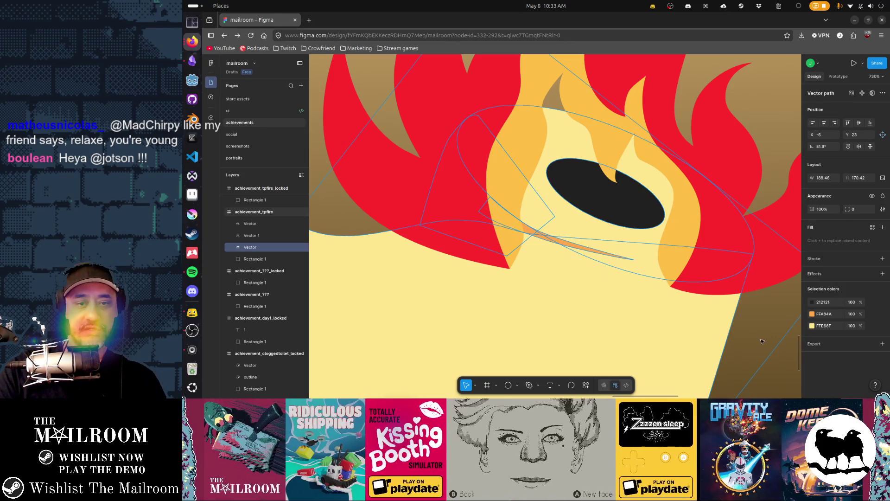
{"action": "left_click", "coordinate": [664, 315]}
{"action": "scroll", "coordinate": [647, 326], "scroll_direction": "down", "scroll_amount": 3, "text": "ctrl"}
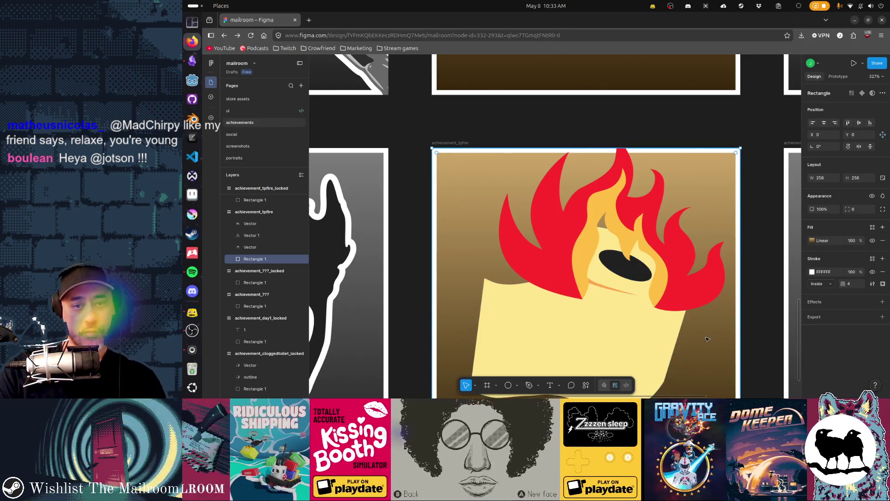
- Move the red flame down the tile and tilt both flames slightly
{"action": "mouse_move", "coordinate": [690, 353]}
{"action": "left_mouse_down"}
{"action": "mouse_move", "coordinate": [609, 334]}
{"action": "mouse_move", "coordinate": [622, 308]}
{"action": "left_mouse_up"}
{"action": "left_click", "coordinate": [612, 248]}
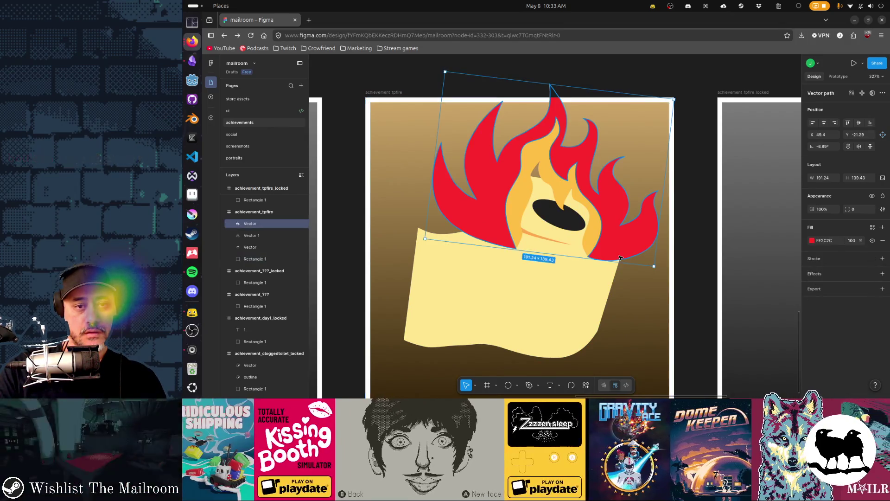
{"action": "mouse_move", "coordinate": [612, 248]}
{"action": "left_mouse_down"}
{"action": "mouse_move", "coordinate": [599, 348]}
{"action": "mouse_move", "coordinate": [587, 221]}
{"action": "mouse_move", "coordinate": [547, 307]}
{"action": "mouse_move", "coordinate": [551, 221]}
{"action": "left_mouse_up"}
{"action": "left_click", "coordinate": [563, 196], "text": "shift"}
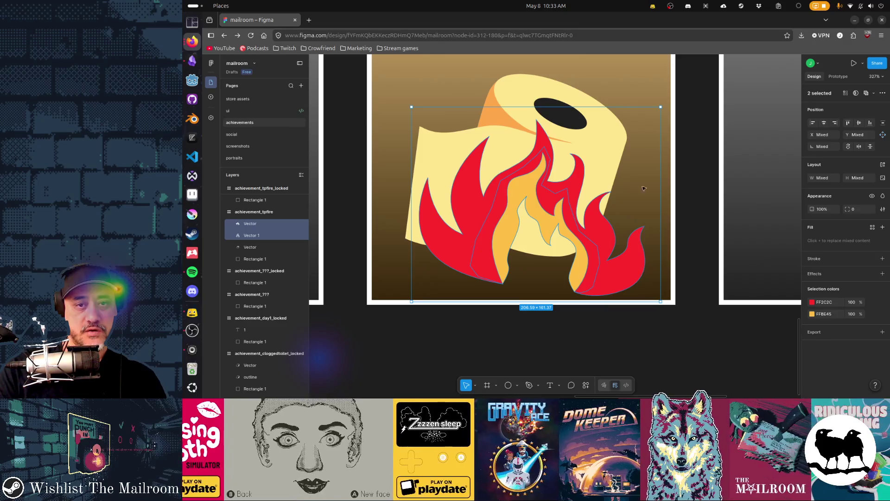
{"action": "left_click_drag", "start_coordinate": [670, 108], "coordinate": [657, 77]}
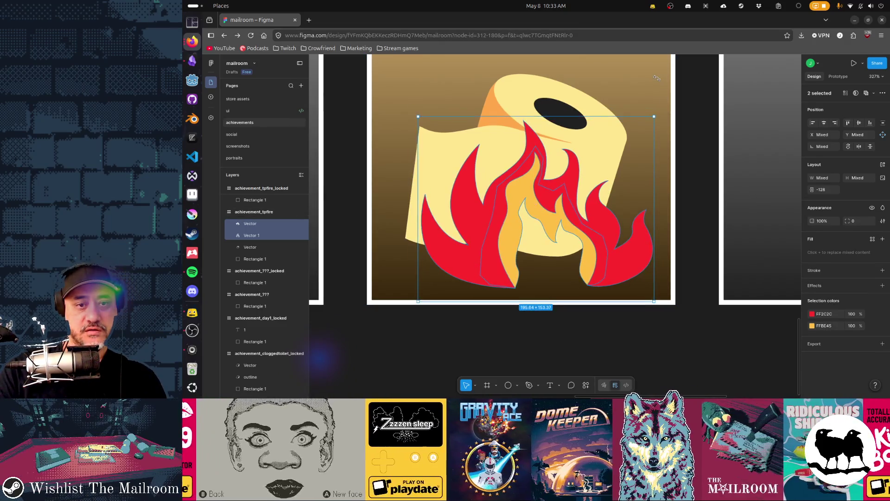
- Raise the toilet-paper roll, then nudge it and the orange flame down slightly
{"action": "left_click", "coordinate": [609, 154]}
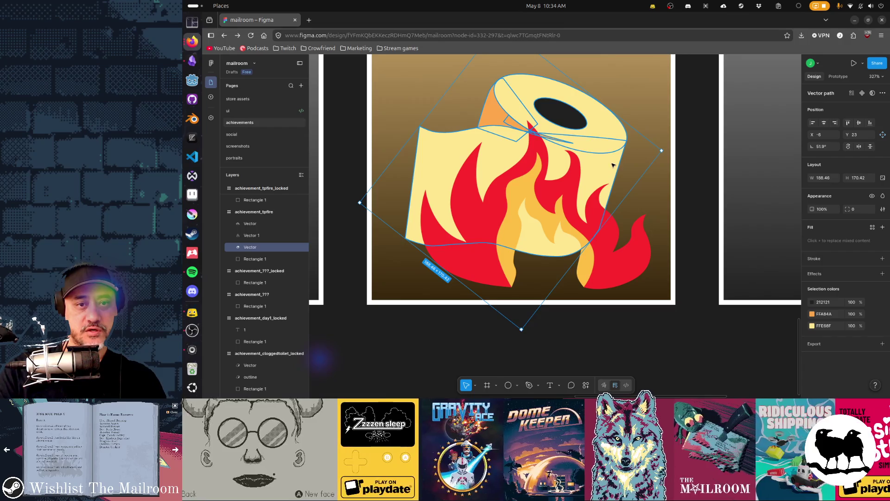
{"action": "left_click_drag", "start_coordinate": [613, 165], "coordinate": [615, 148]}
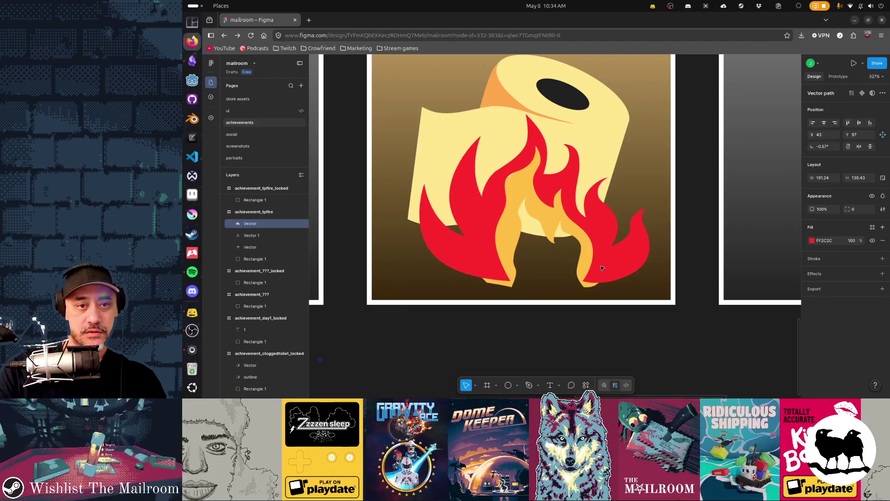
{"action": "left_click", "coordinate": [556, 239], "text": "shift"}
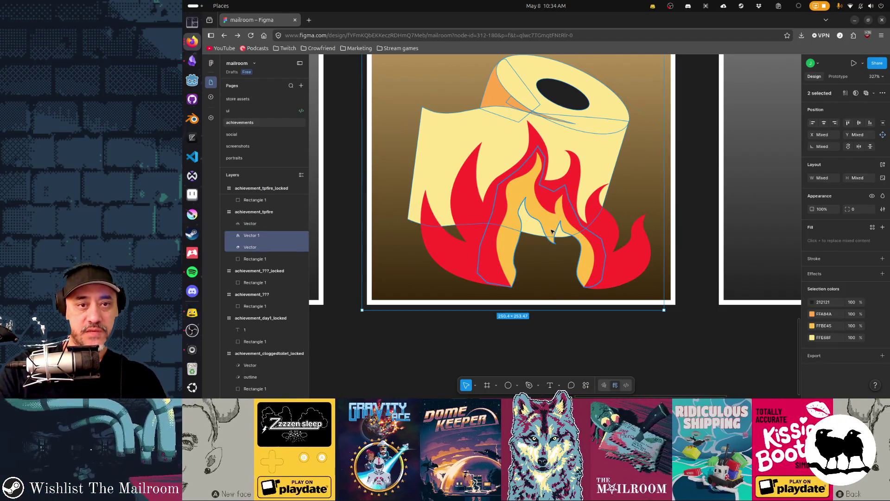
{"action": "left_click_drag", "start_coordinate": [549, 226], "coordinate": [550, 230]}
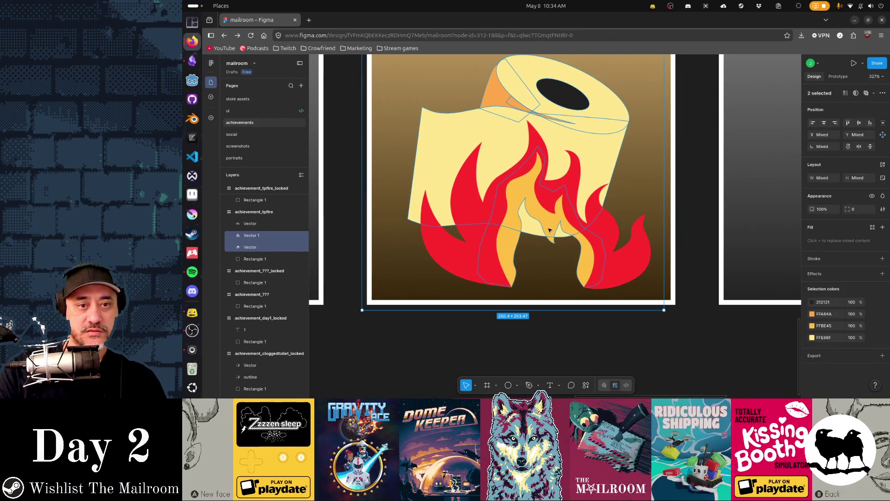
- Shift both flames slightly left and resize them a little, placing the red flame at X 39, Y 90
{"action": "left_click", "coordinate": [508, 269]}
{"action": "left_click", "coordinate": [505, 256], "text": "shift"}
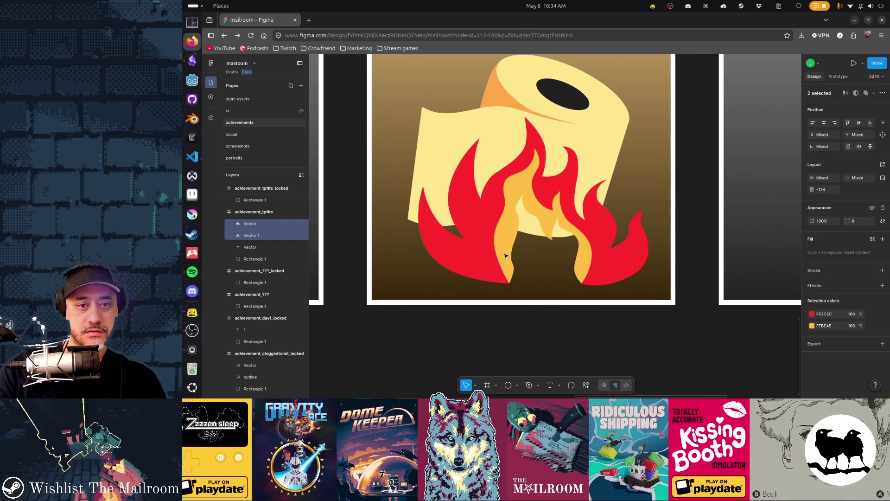
{"action": "left_click_drag", "start_coordinate": [505, 256], "coordinate": [502, 256]}
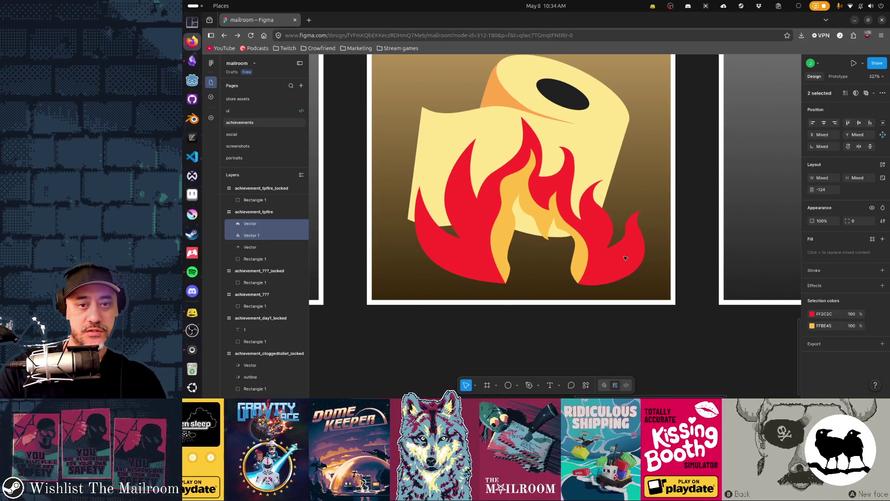
{"action": "left_click", "coordinate": [625, 258]}
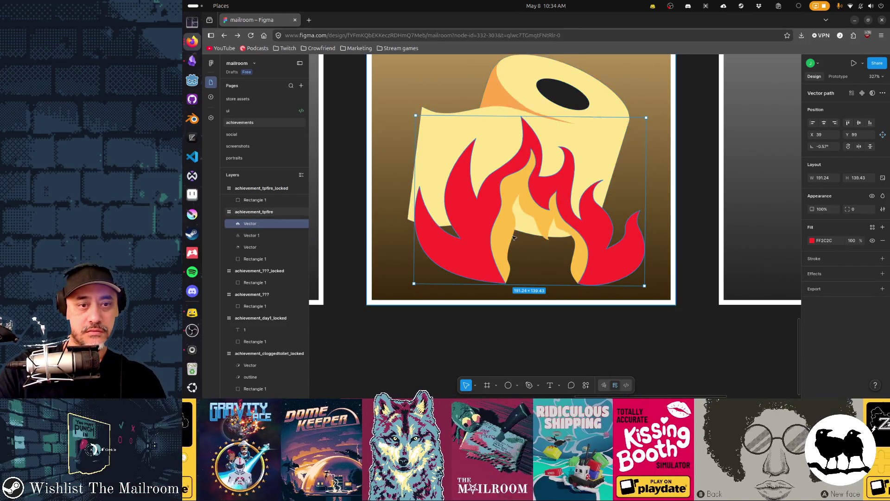
{"action": "key", "text": "ctrl+z"}
{"action": "left_click_drag", "start_coordinate": [650, 113], "coordinate": [652, 108]}
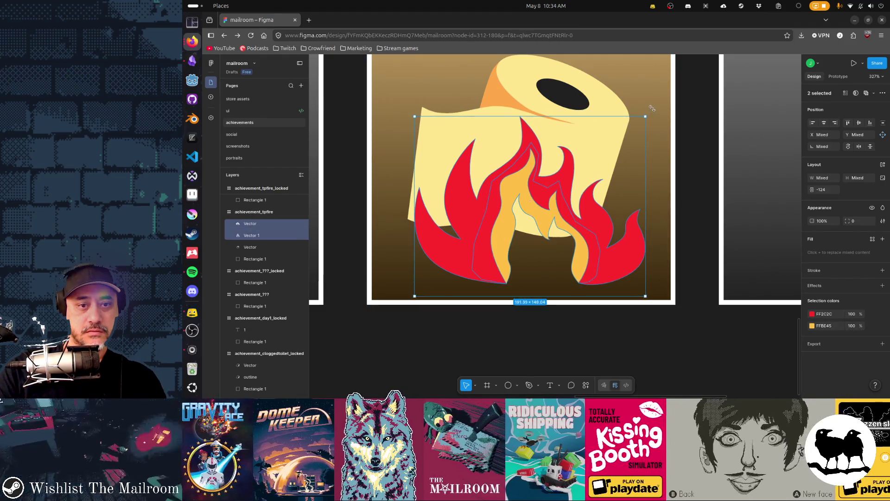